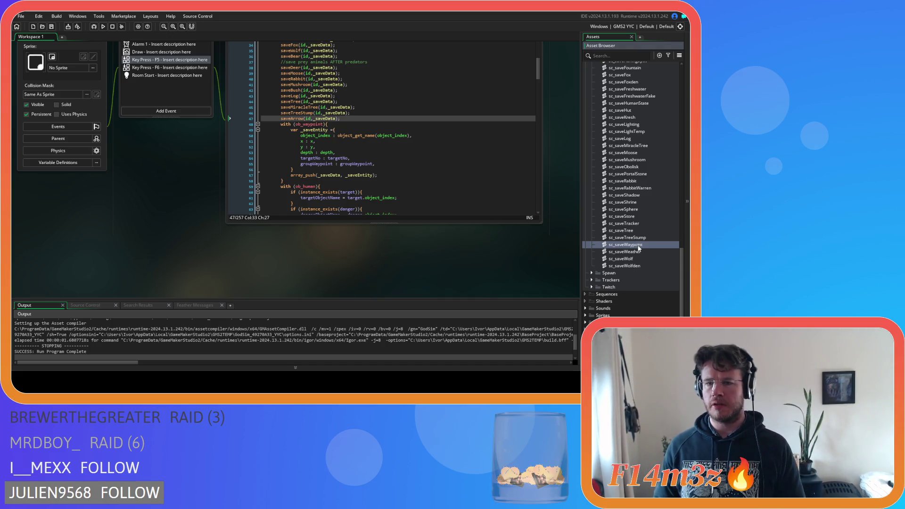
In sc_saveWaypoint, rename the function from the Shadow name to saveWaypoint(controller, _saveData)
double_click(653, 245)
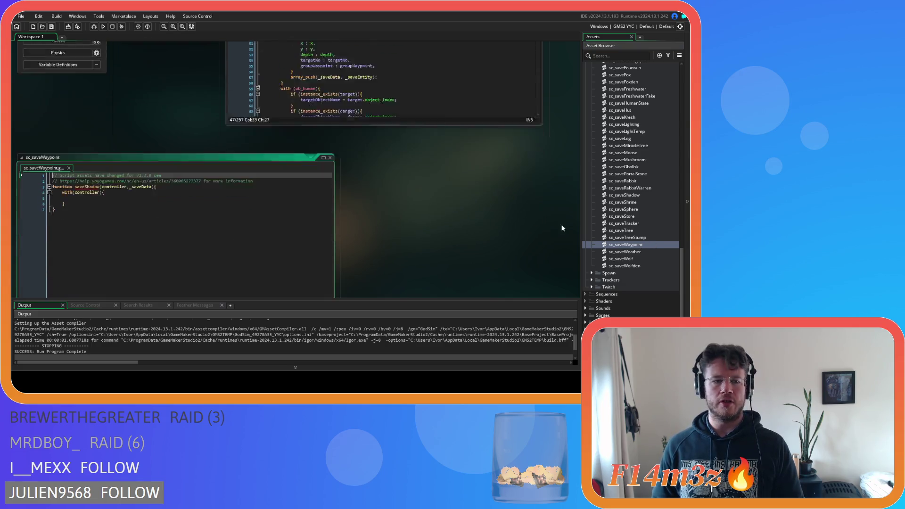
click(100, 94)
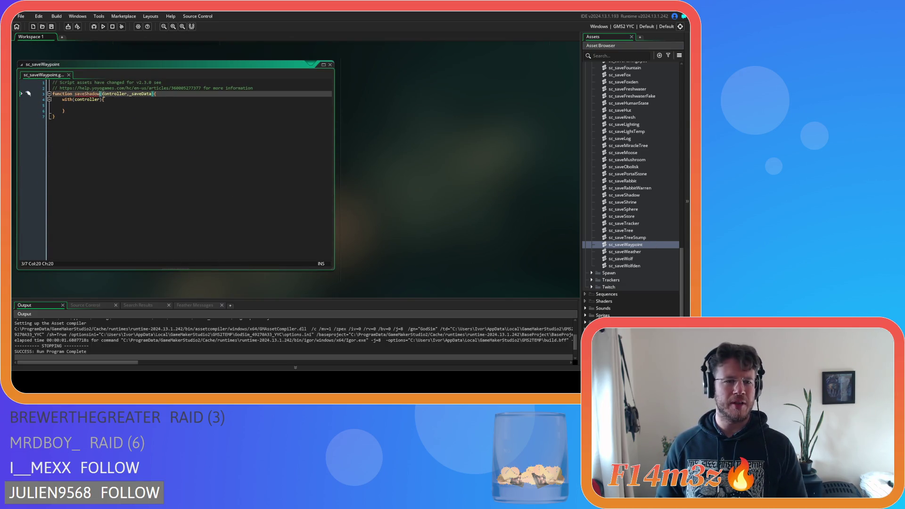
key(BackSpace)
key(BackSpace)
key(BackSpace)
key(BackSpace)
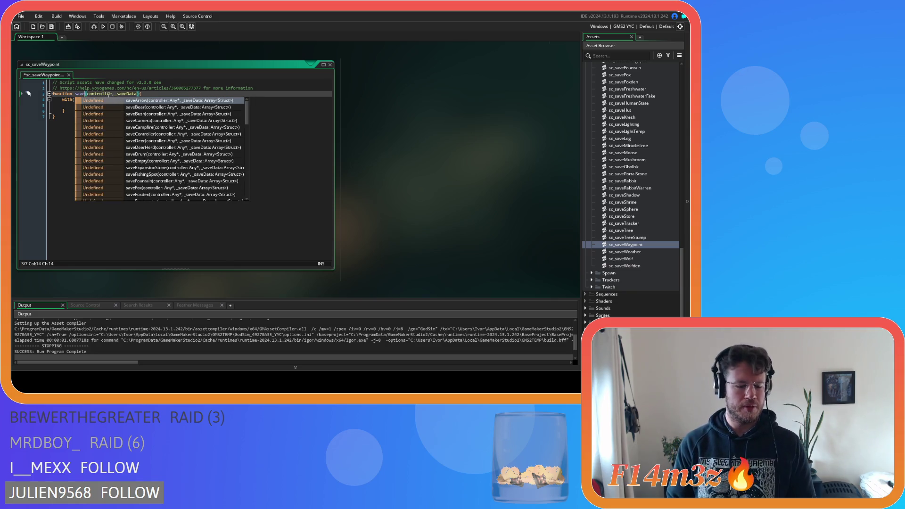
text(Way)
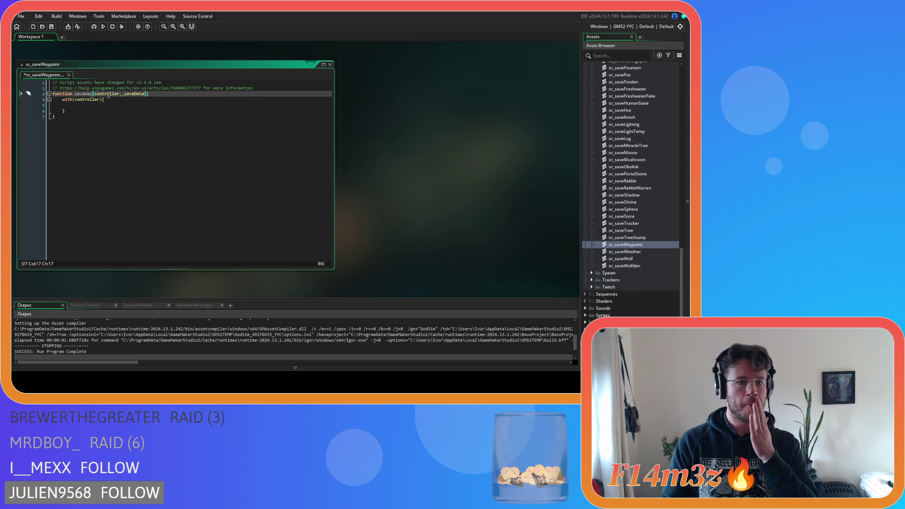
text(point)
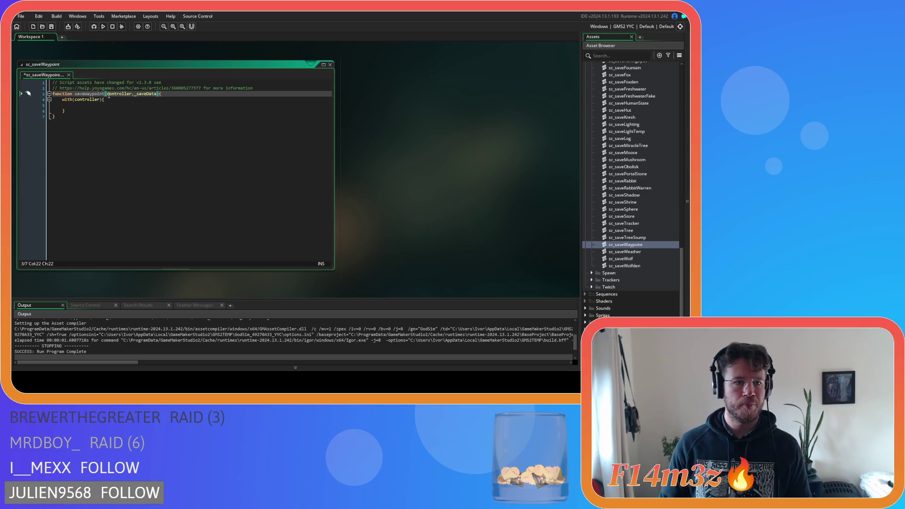
click(126, 103)
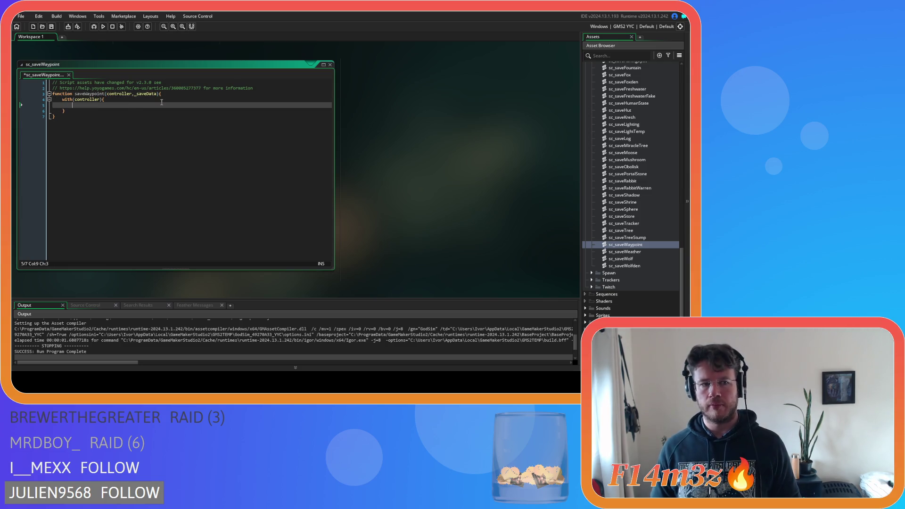
scroll(422, 119, up, 5)
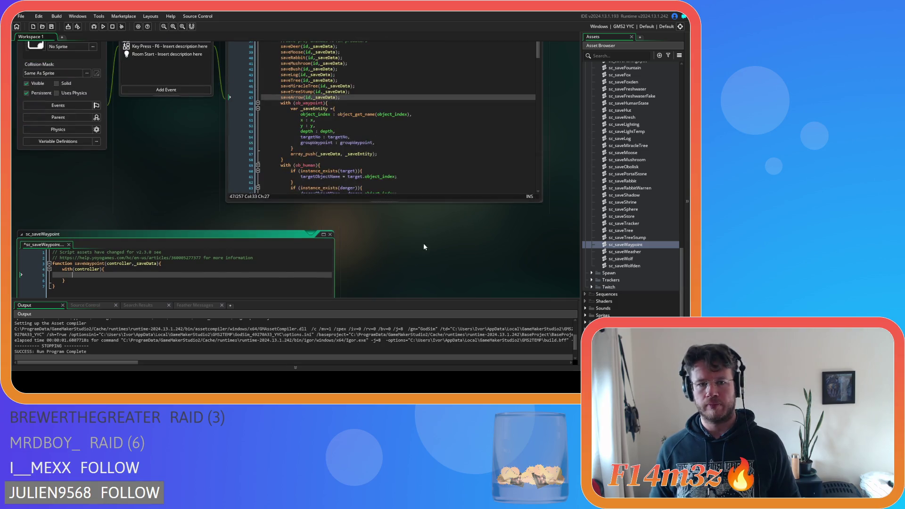
Move the with(ob_waypoint) block from the F5 code into saveWaypoint's with(controller) body
drag(284, 181, 282, 122)
key(ctrl+c)
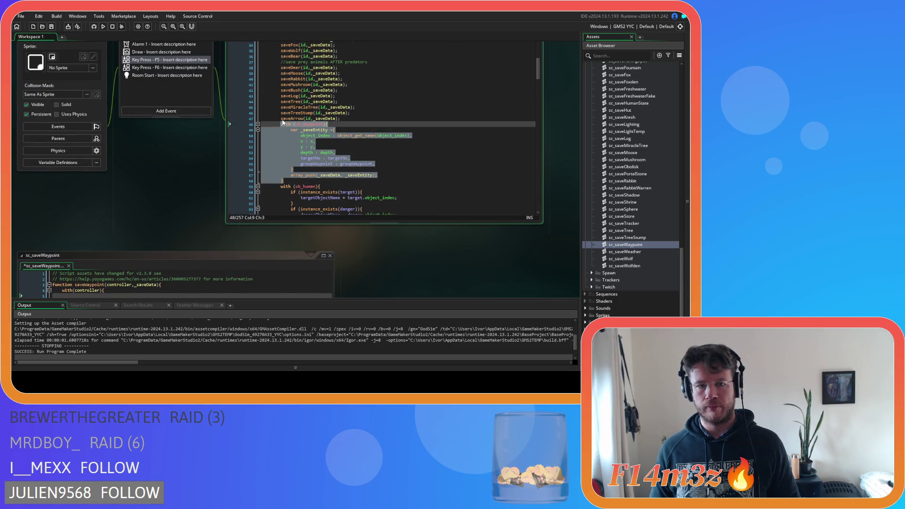
key(Delete)
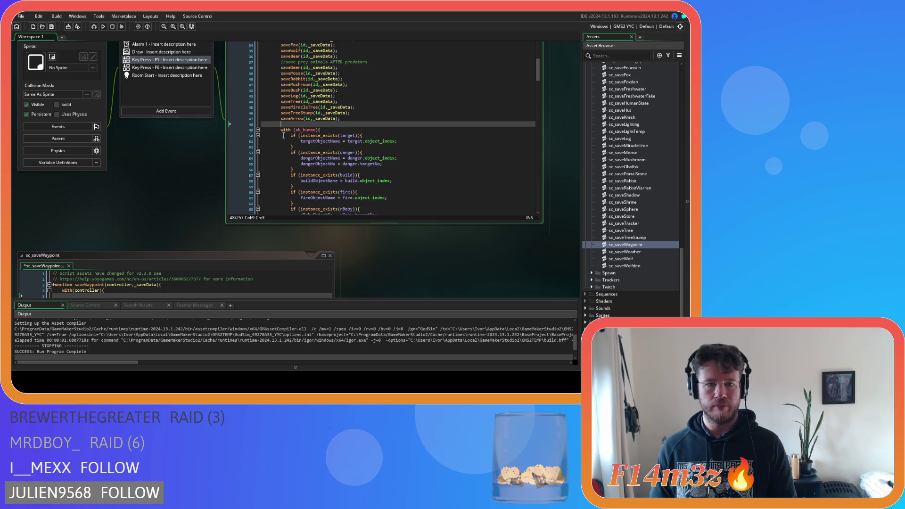
key(BackSpace)
scroll(134, 176, down, 3)
key(ctrl+v)
scroll(442, 243, up, 3)
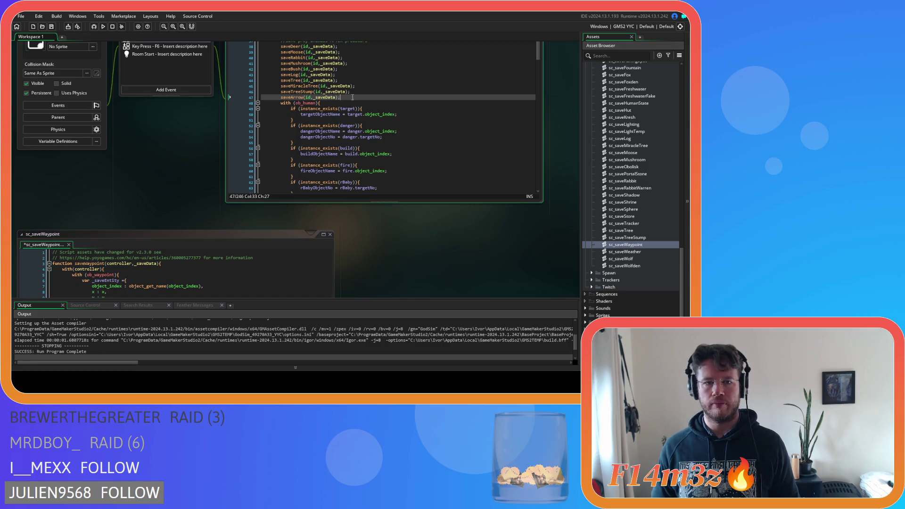
Add a saveWaypoint(id, _saveData) call below saveArrow, save, and close the script
key(ctrl+d)
click(300, 103)
key(BackSpace)
key(BackSpace)
key(BackSpace)
key(BackSpace)
key(BackSpace)
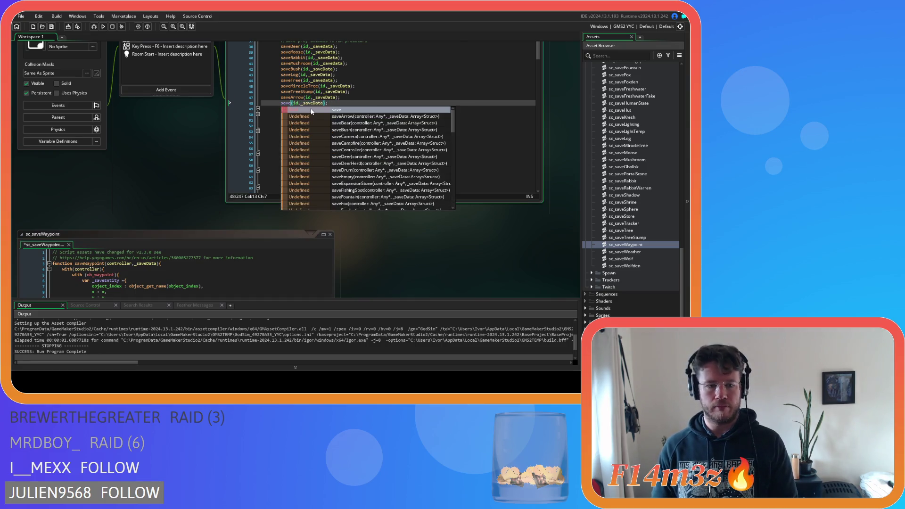
text(Waypoi)
key(Return)
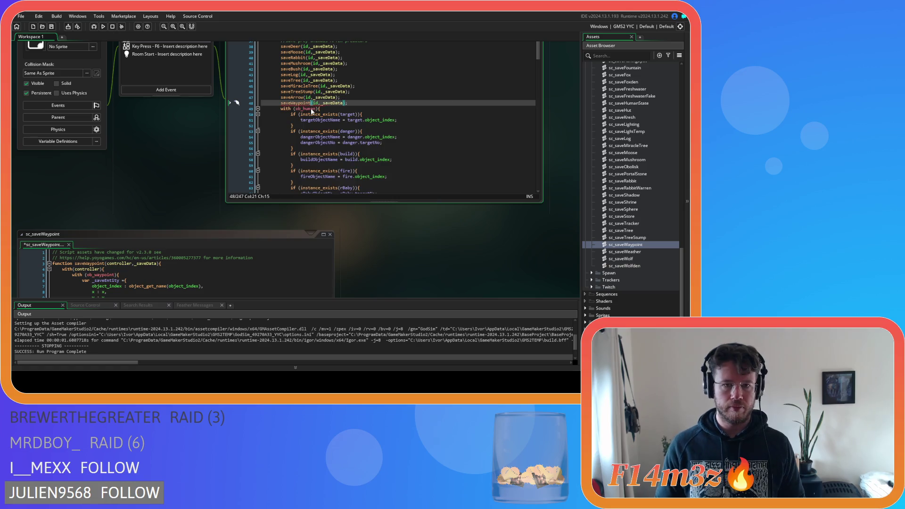
click(351, 109)
key(ctrl+s)
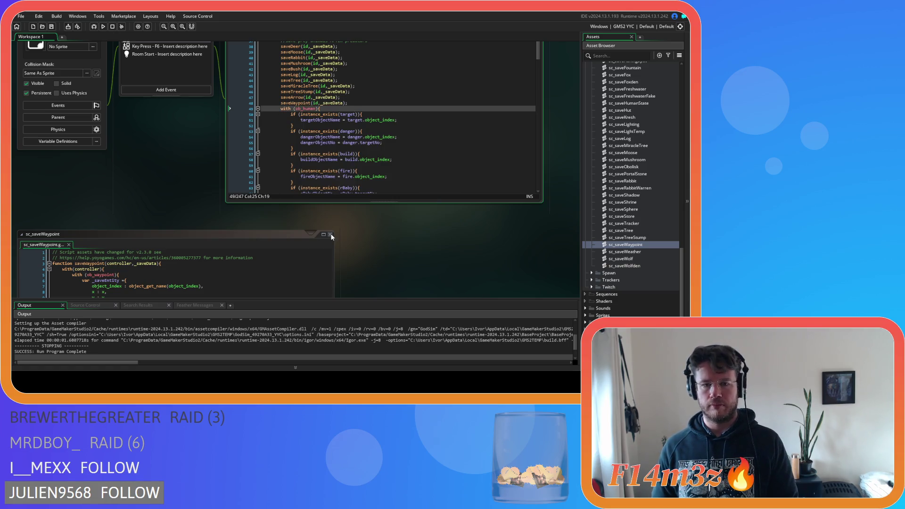
click(330, 234)
scroll(335, 81, down, 2)
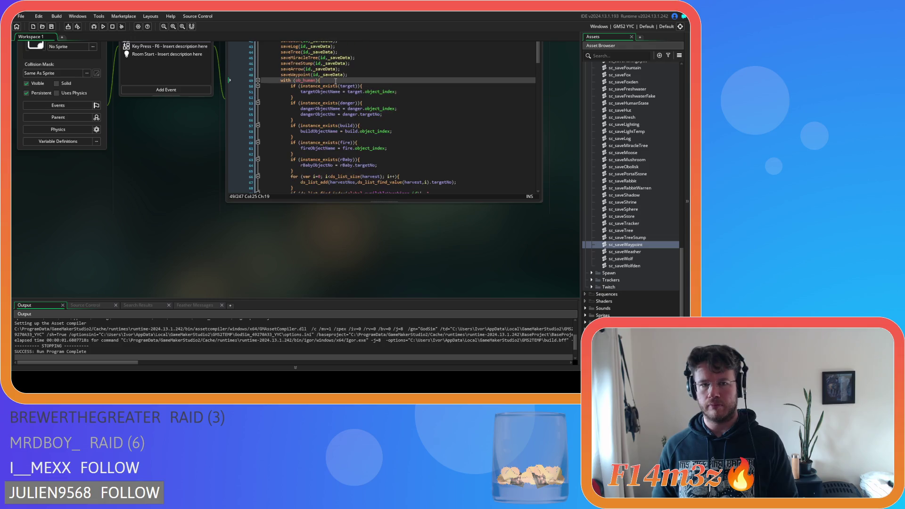
Select the with(ob_human) saving block in the F5 save code
scroll(363, 120, down, 15)
scroll(363, 121, down, 20)
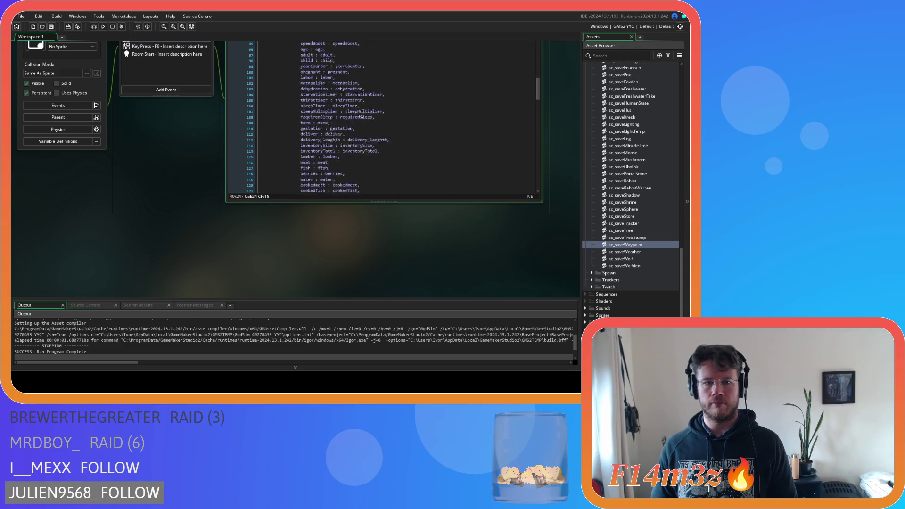
click(296, 122)
scroll(295, 122, up, 20)
scroll(292, 118, up, 20)
mouse_move(302, 179)
mouse_down()
mouse_move(288, 71)
mouse_move(281, 136)
mouse_up()
scroll(647, 233, up, 8)
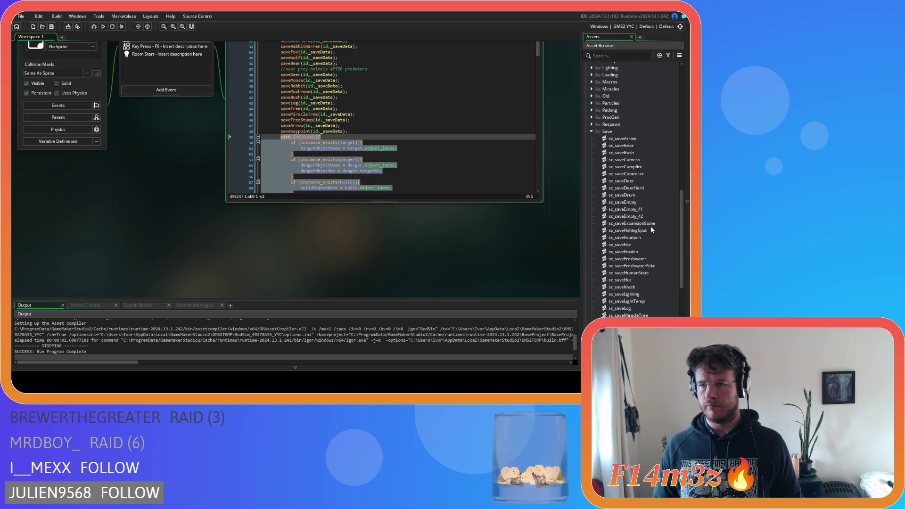
scroll(663, 280, down, 3)
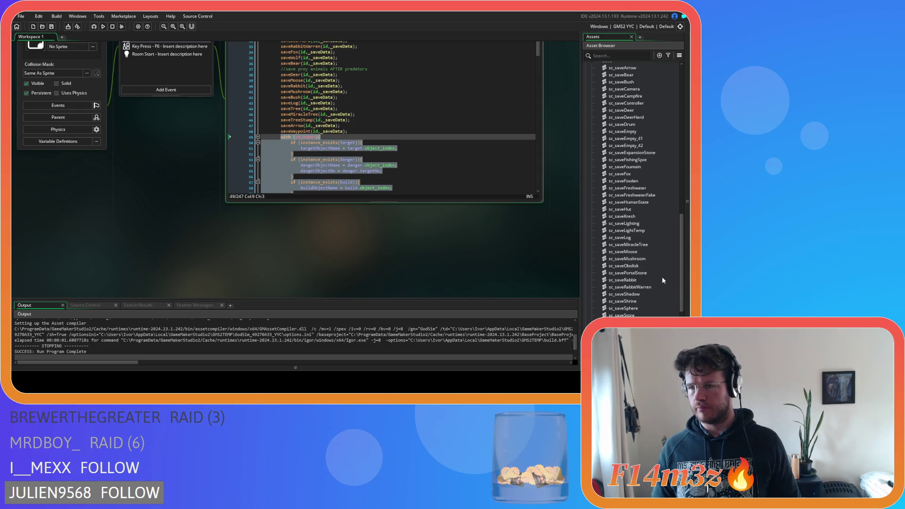
scroll(660, 212, up, 1)
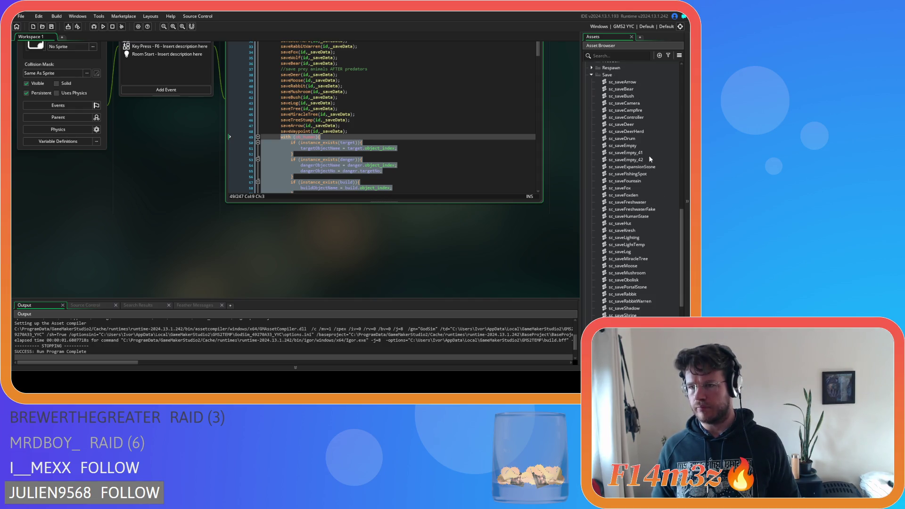
Rename the sc_saveEmpty_41 script to sc_saveHuman and open it
click(646, 153)
key(F2)
key(End)
key(BackSpace)
key(BackSpace)
text(uman)
key(Return)
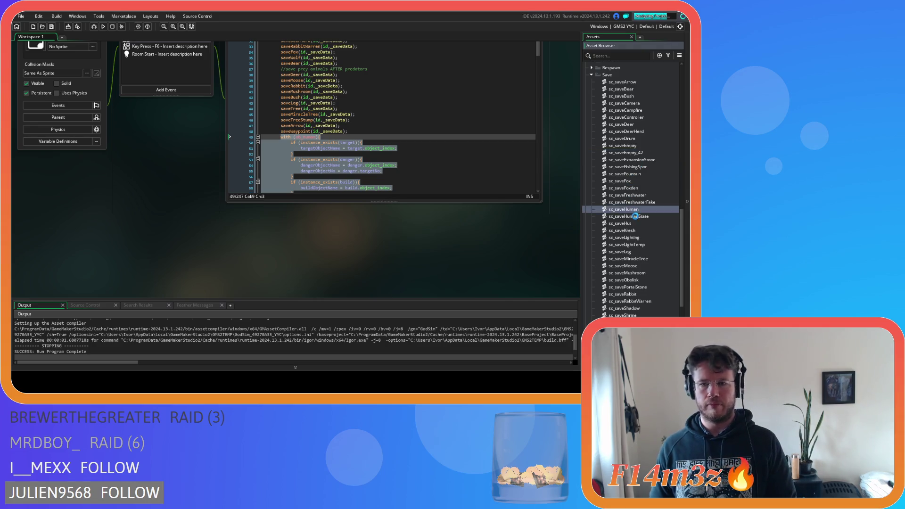
double_click(634, 210)
Rename the script's function to saveHuman(controller, _saveData)
click(98, 93)
key(BackSpace)
key(BackSpace)
key(BackSpace)
key(Delete)
text(Human)
Cut the ob_human block from F5 and paste it into saveHuman's with(controller) body
scroll(414, 165, up, 5)
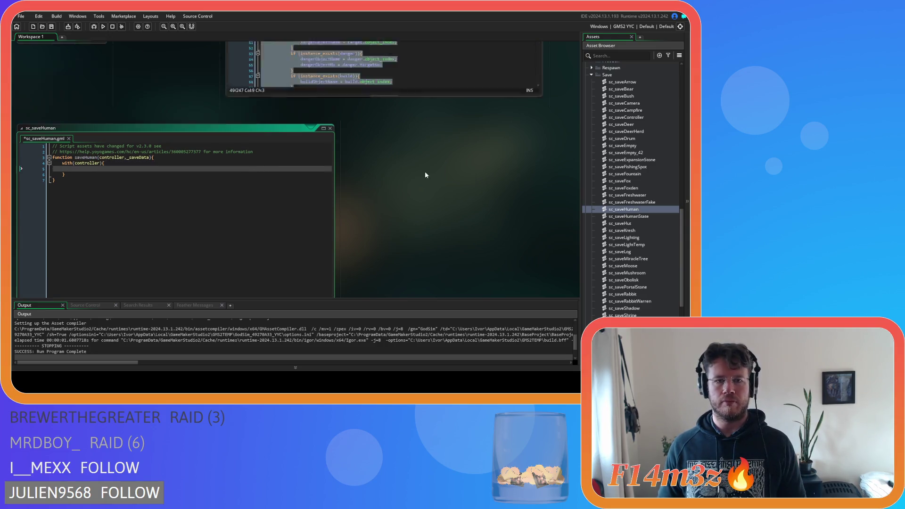
right_click(278, 146)
click(292, 147)
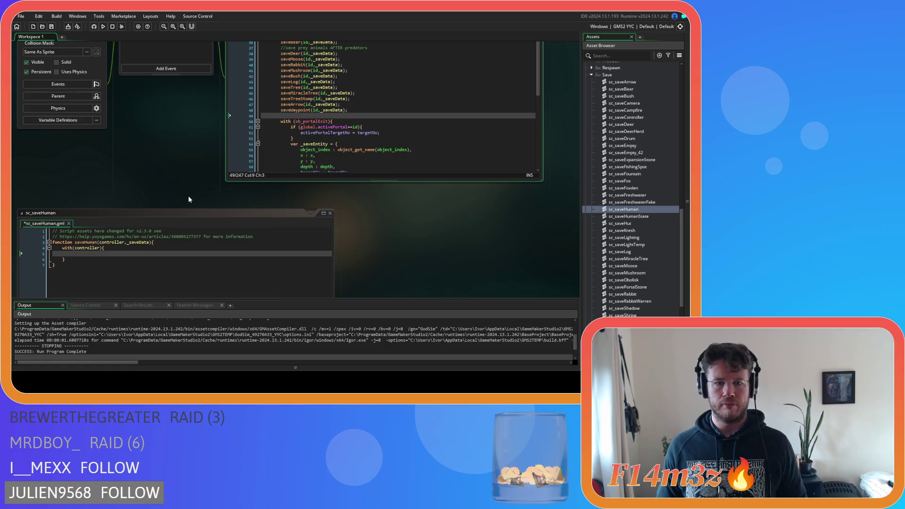
click(101, 253)
key(ctrl+v)
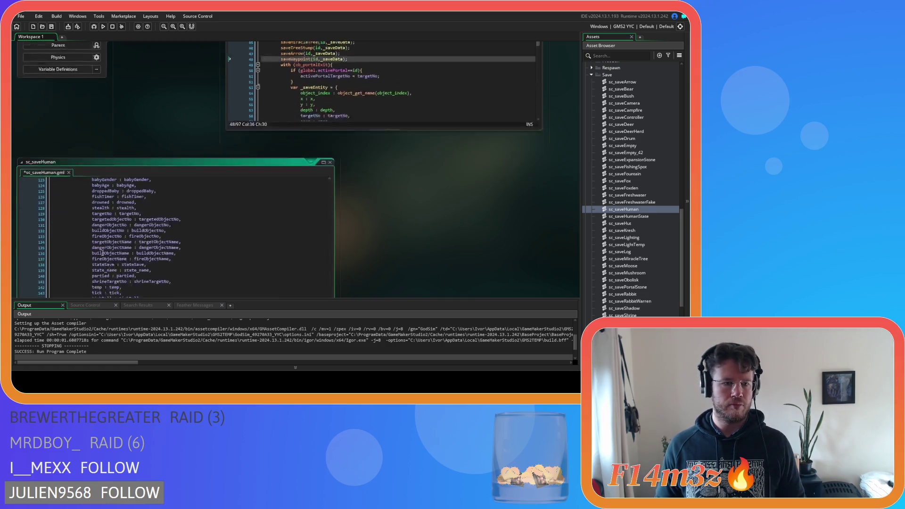
drag(329, 266, 333, 109)
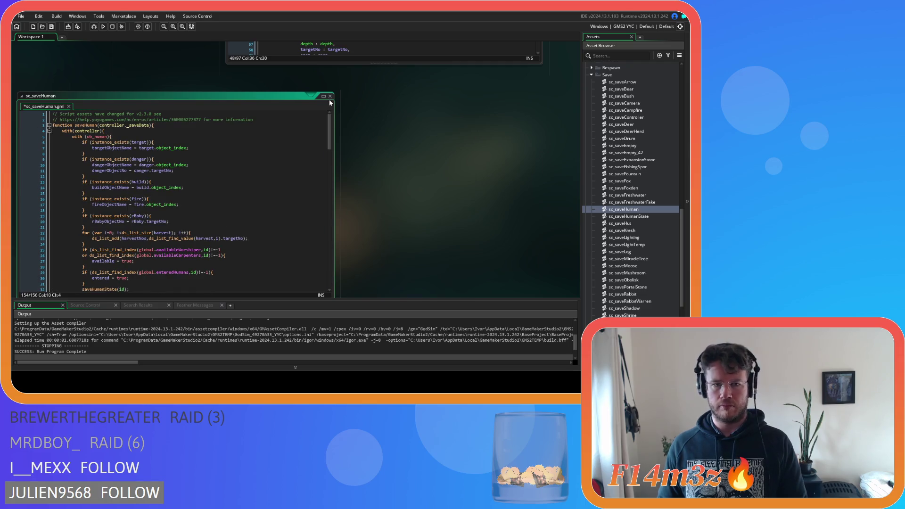
click(330, 95)
click(362, 207)
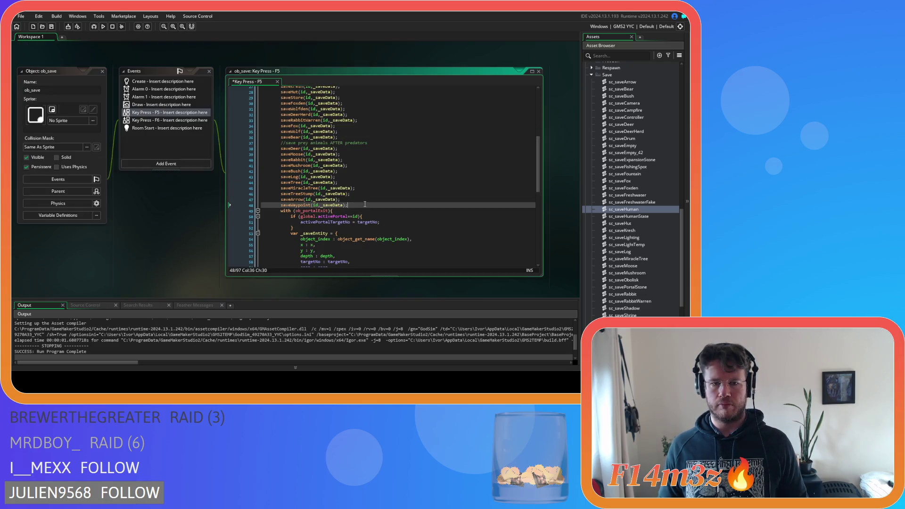
Add a saveHuman(id, _saveData) call after saveWaypoint and save the F5 code
key(ctrl+d)
click(315, 210)
key(BackSpace)
key(BackSpace)
key(BackSpace)
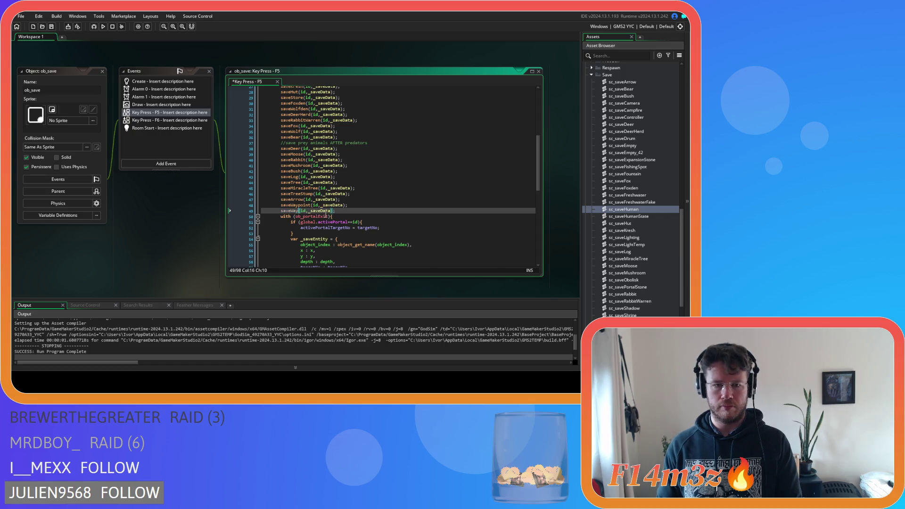
key(BackSpace)
text(Human)
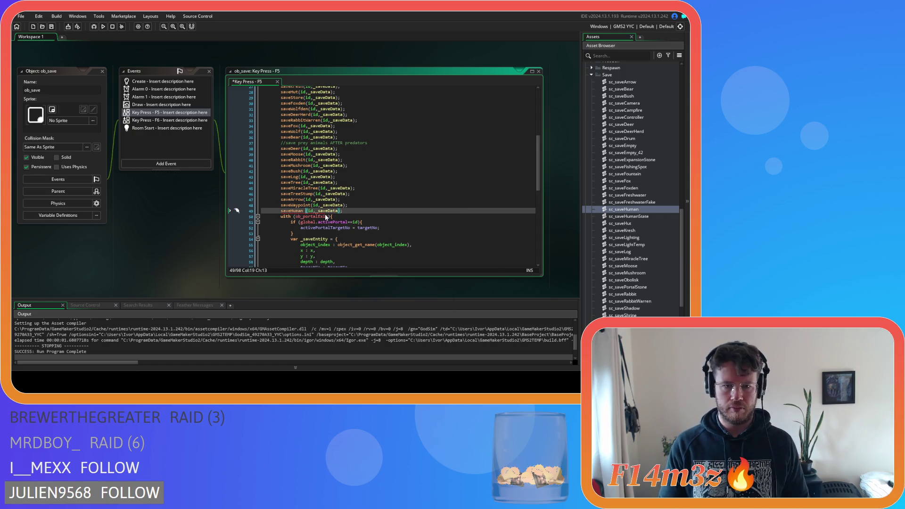
click(363, 205)
key(ctrl+s)
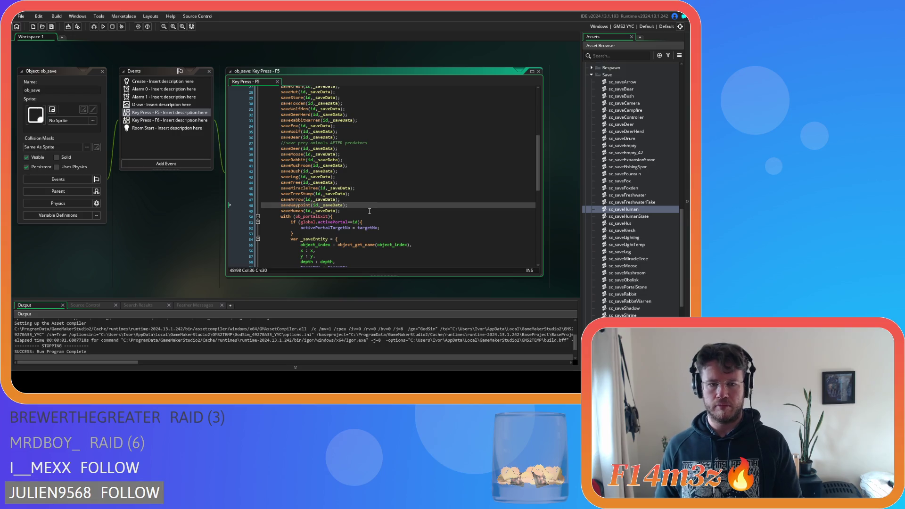
scroll(369, 211, down, 4)
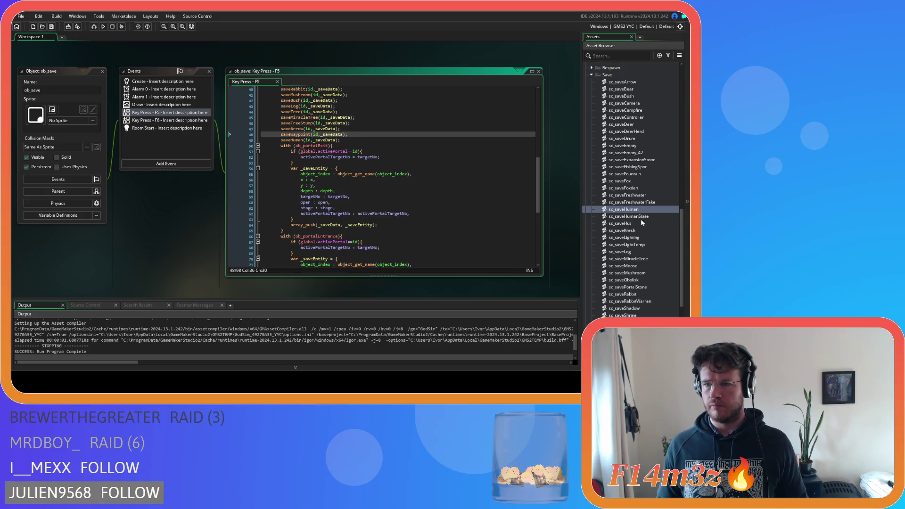
Rename the spare sc_saveEmpty_42 script to sc_savePortalExit
click(652, 153)
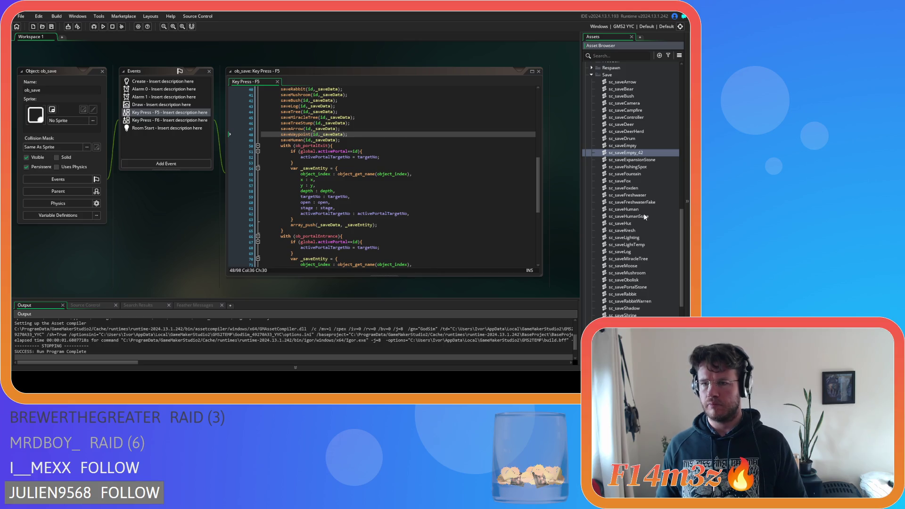
key(F2)
key(BackSpace)
key(BackSpace)
key(BackSpace)
key(BackSpace)
text(ortalExi)
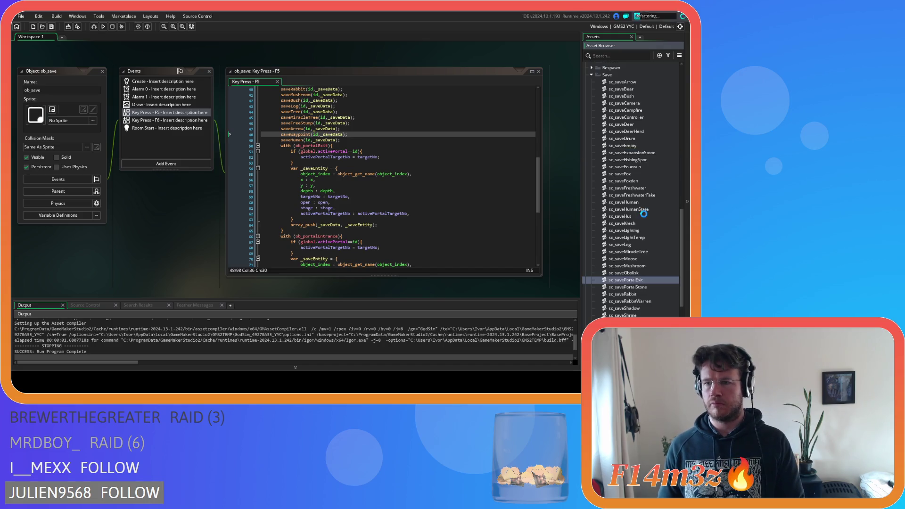
Rename the sc_savePortalExit script's function to savePortalExit
double_click(639, 283)
key(Delete)
key(BackSpace)
key(BackSpace)
key(BackSpace)
text(Por)
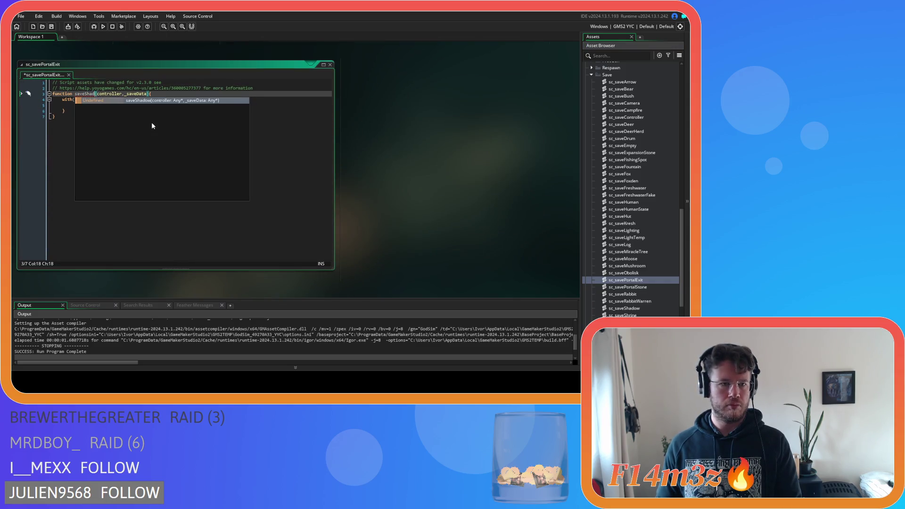
text(talExit)
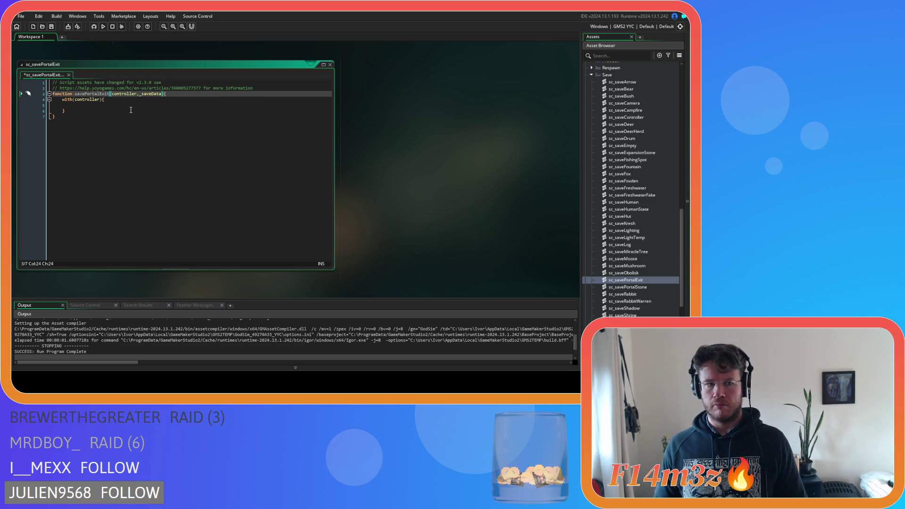
Move the with(ob_portalExit) block from the F5 code into savePortalExit, then close it
scroll(441, 199, up, 5)
drag(284, 198, 281, 111)
key(Delete)
key(BackSpace)
scroll(146, 163, down, 2)
click(94, 213)
key(ctrl+v)
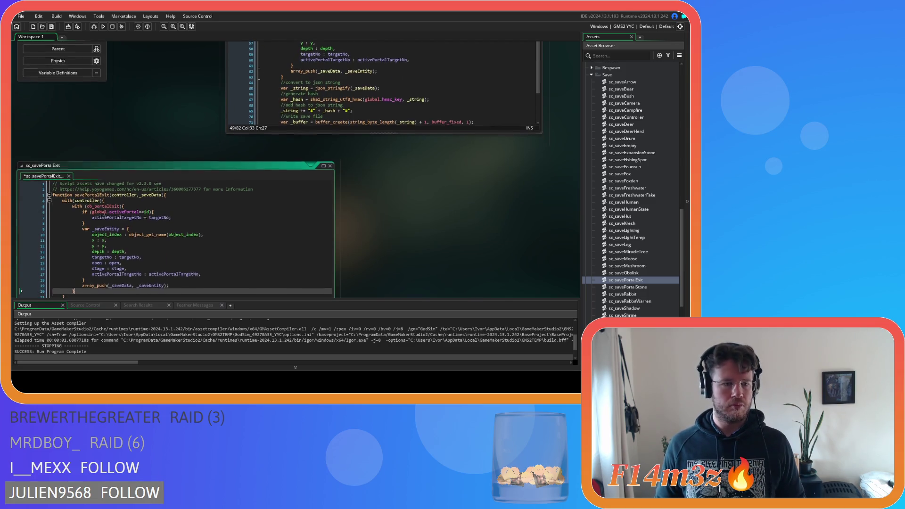
scroll(256, 219, down, 1)
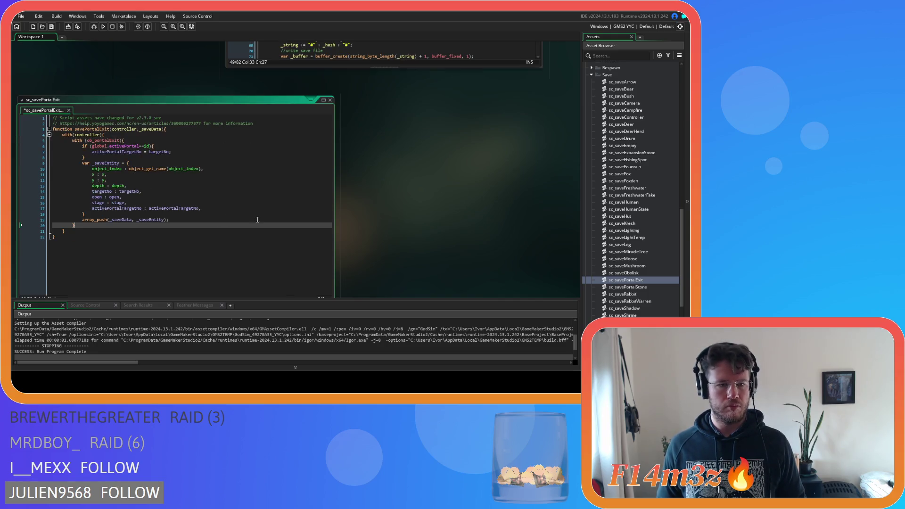
click(330, 100)
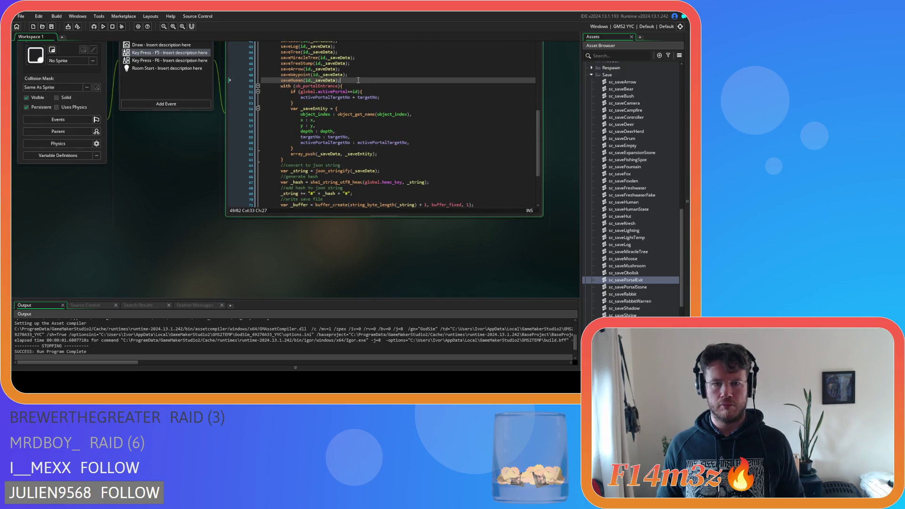
Add a savePortalExit(id, _saveData) call after the saveHuman call
key(ctrl+d)
click(303, 86)
key(BackSpace)
key(BackSpace)
key(BackSpace)
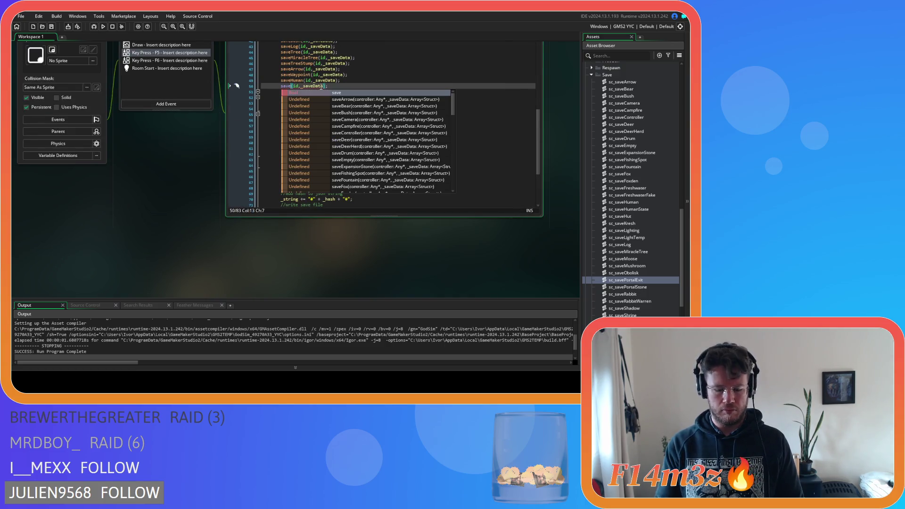
text(PortalExit)
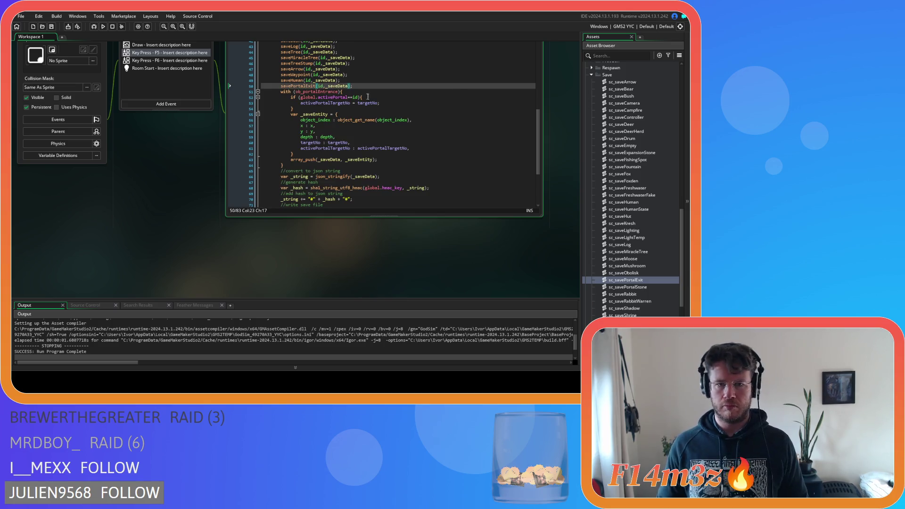
click(386, 103)
Browse the Save scripts, inspect and close sc_saveEmpty, then select sc_savePortalExit
scroll(643, 256, down, 1)
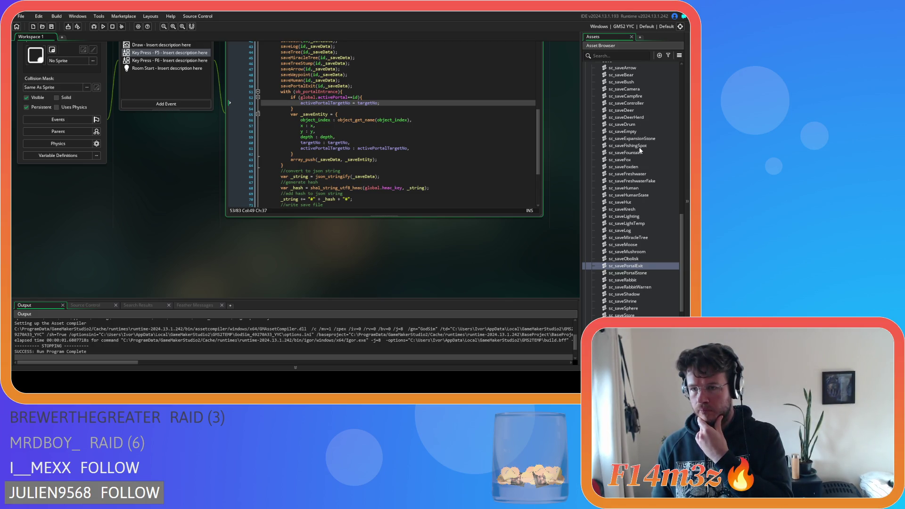
scroll(640, 158, down, 1)
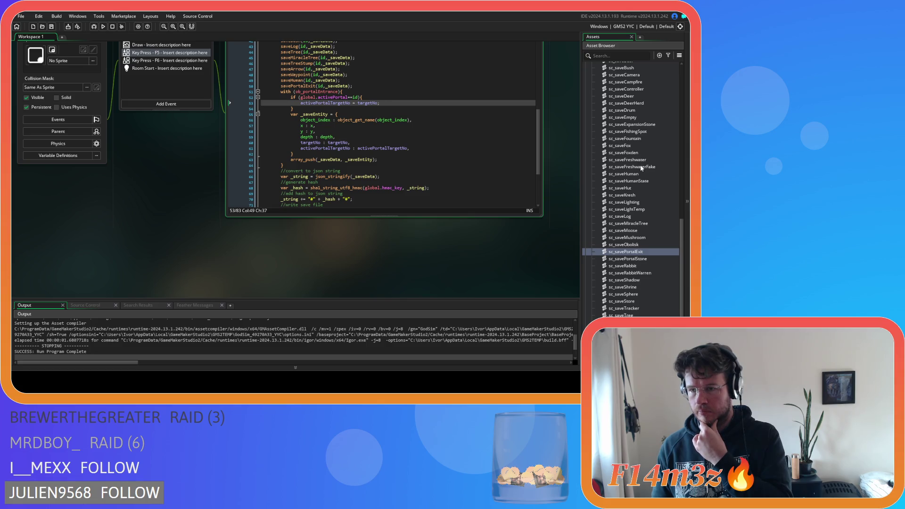
scroll(641, 169, down, 1)
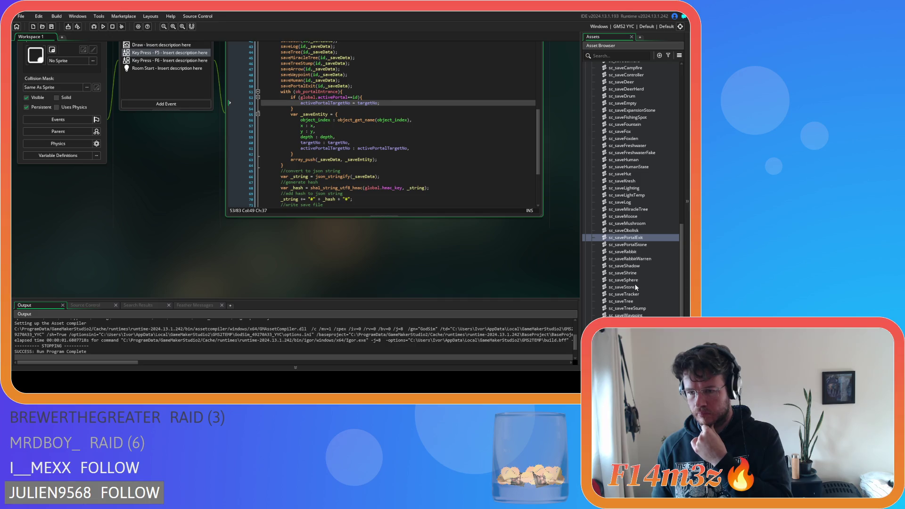
scroll(629, 302, up, 7)
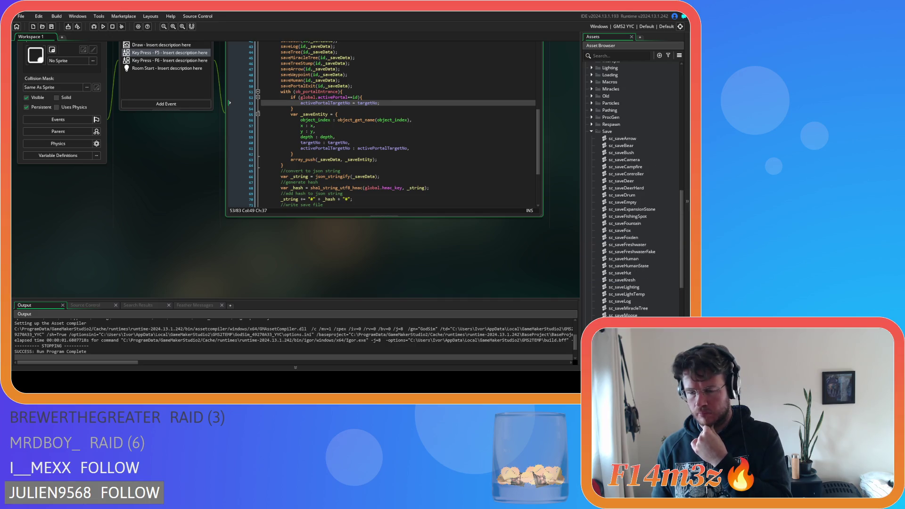
double_click(645, 201)
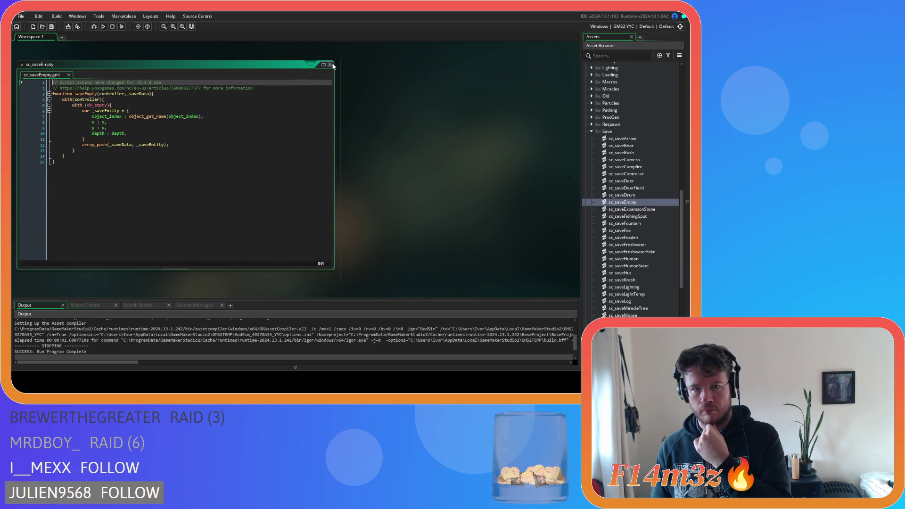
click(329, 64)
scroll(663, 231, down, 10)
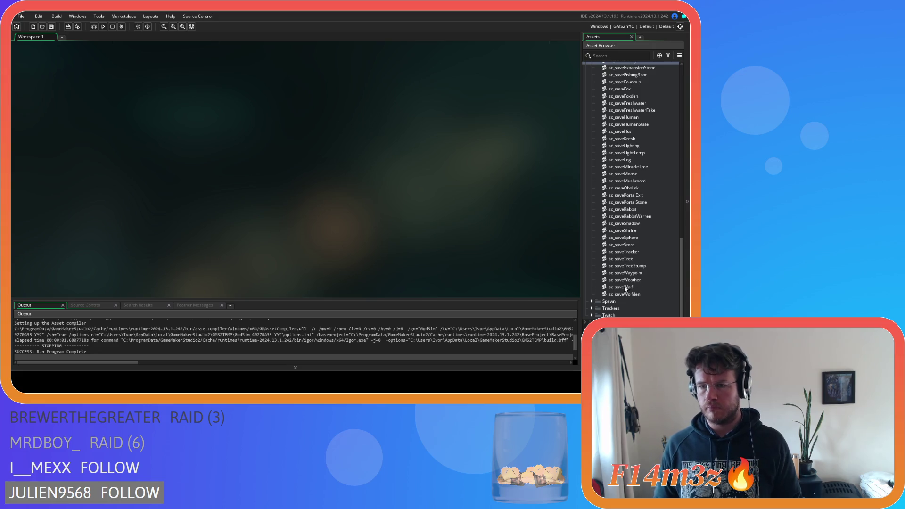
click(639, 195)
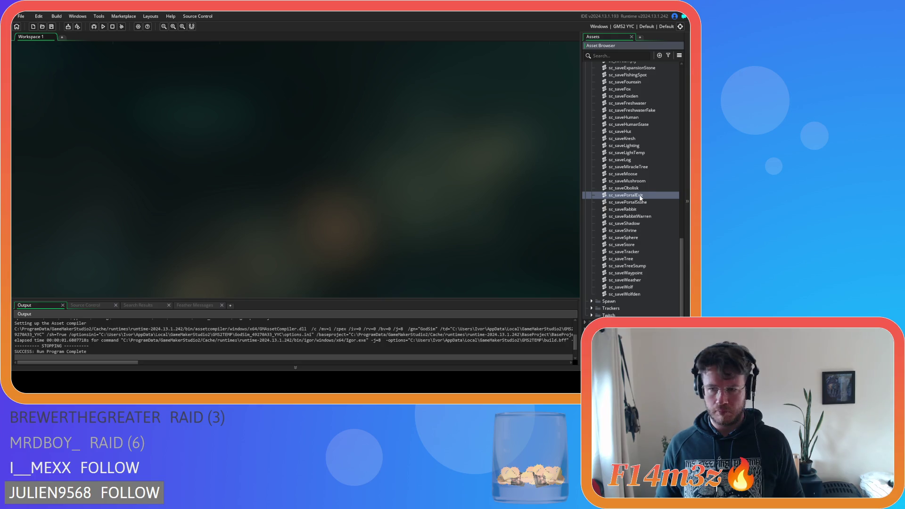
Duplicate sc_savePortalExit and name the copy sc_savePortalEntrance
key(ctrl+d)
key(BackSpace)
key(BackSpace)
key(BackSpace)
key(BackSpace)
text(ntrance)
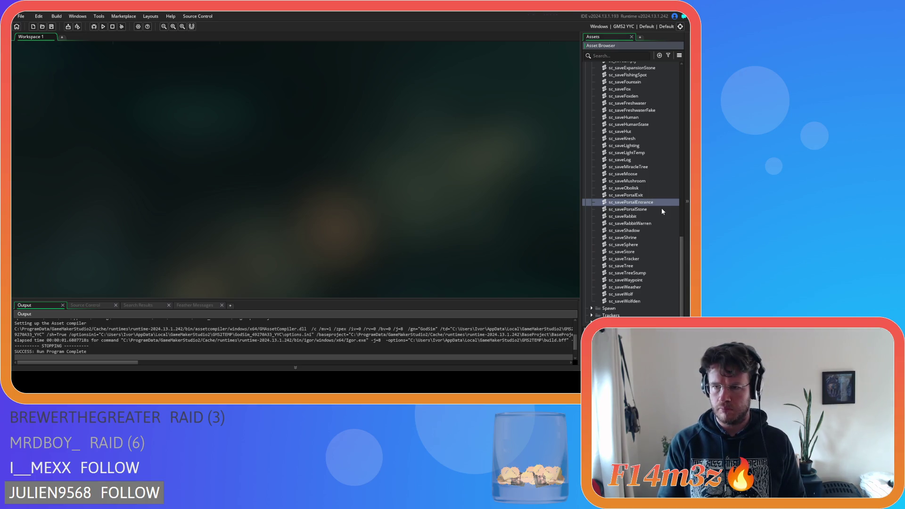
key(Return)
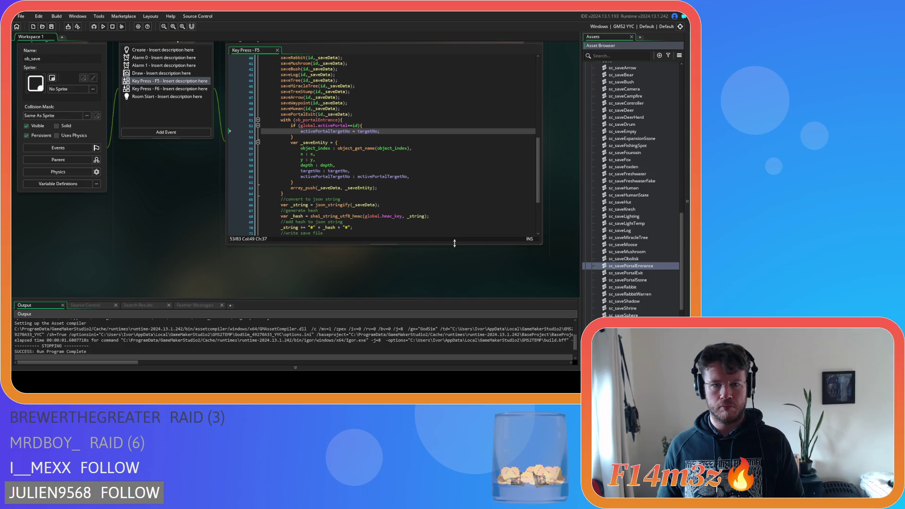
Cut the ob_portalEntrance block from F5 and rename the new function to savePortalEntrance
drag(294, 194, 279, 118)
key(BackSpace)
double_click(630, 266)
click(108, 93)
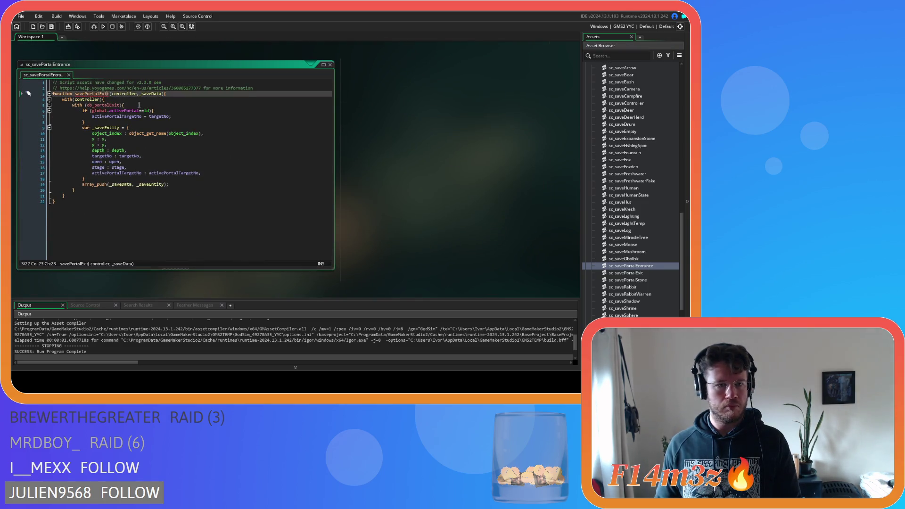
key(BackSpace)
key(BackSpace)
key(BackSpace)
text(Entrance)
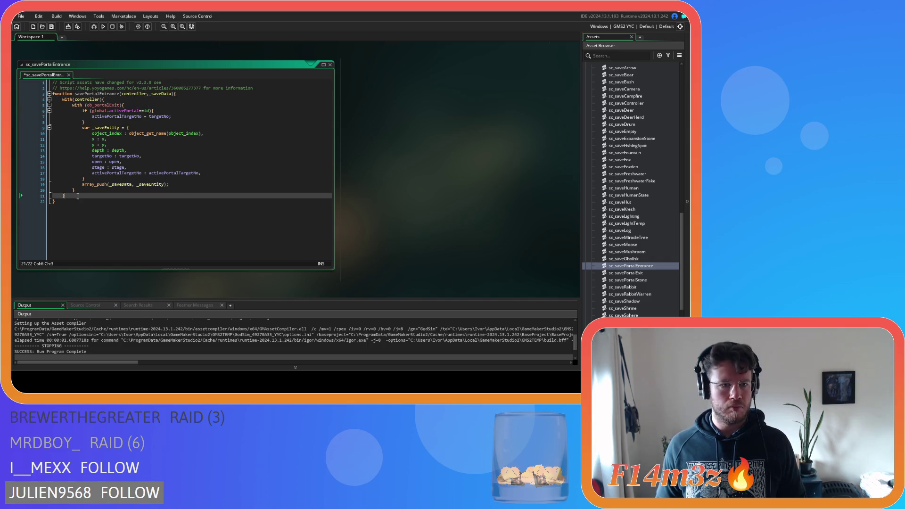
Replace the copied with-block with the ob_portalEntrance block and save the script
mouse_move(77, 190)
mouse_down()
mouse_move(94, 141)
mouse_move(72, 105)
mouse_up()
key(ctrl+v)
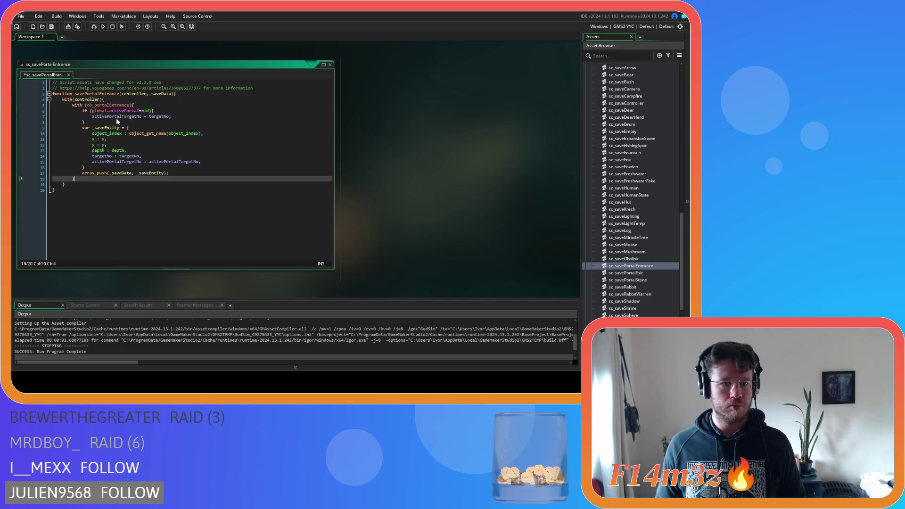
key(ctrl+s)
click(212, 164)
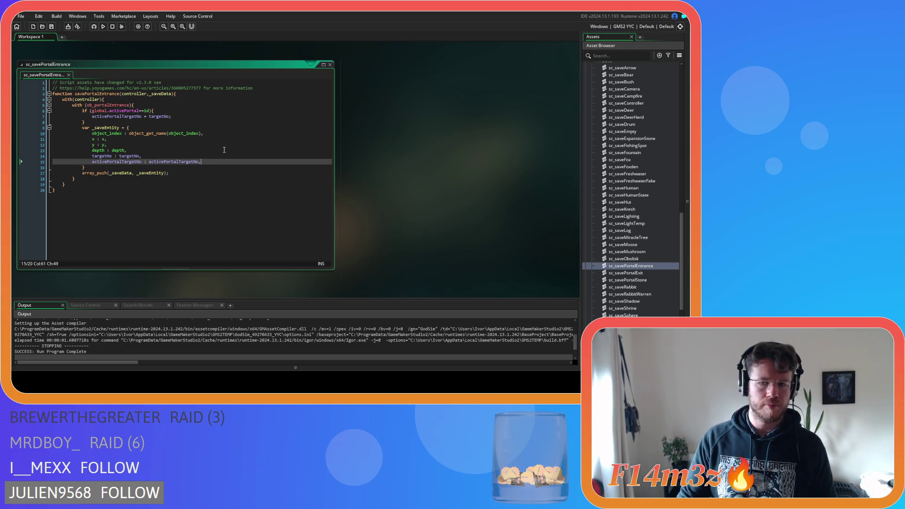
click(223, 150)
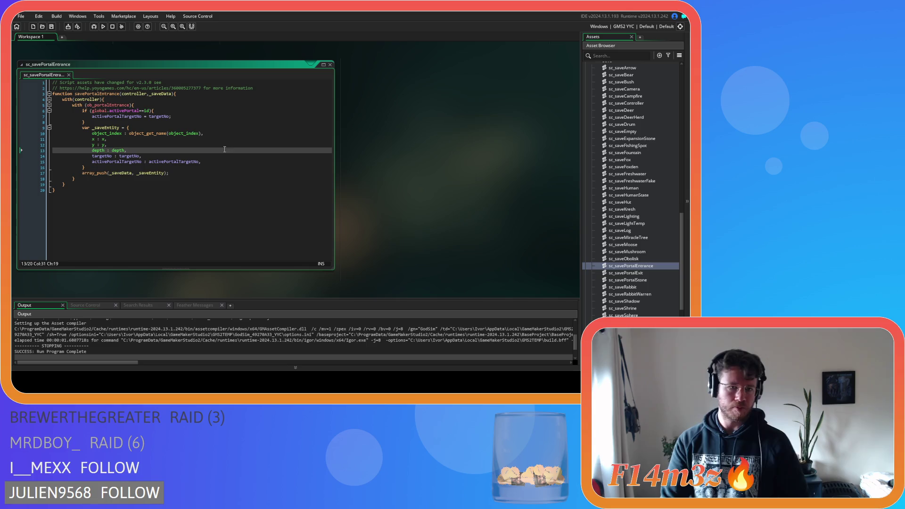
key(ctrl+Tab)
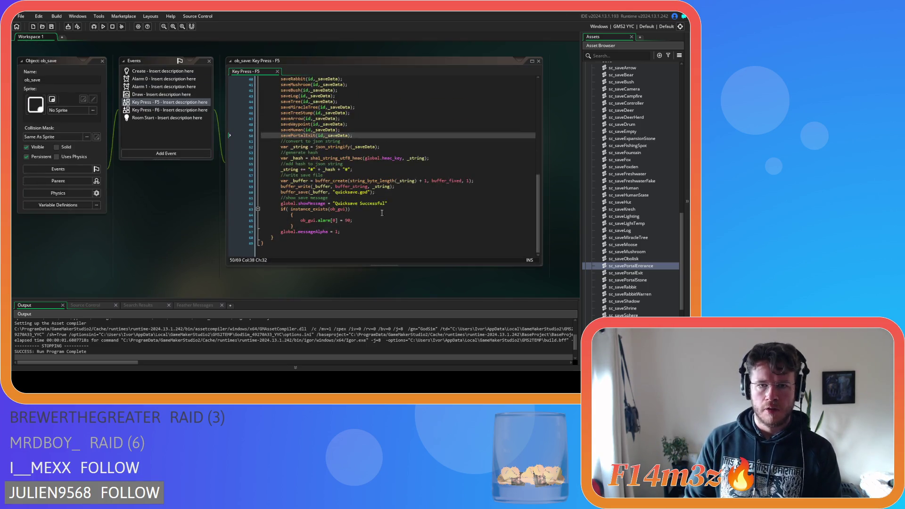
Add a savePortalEntrance(id, _saveData) call after savePortalExit and save
click(351, 136)
key(ctrl+d)
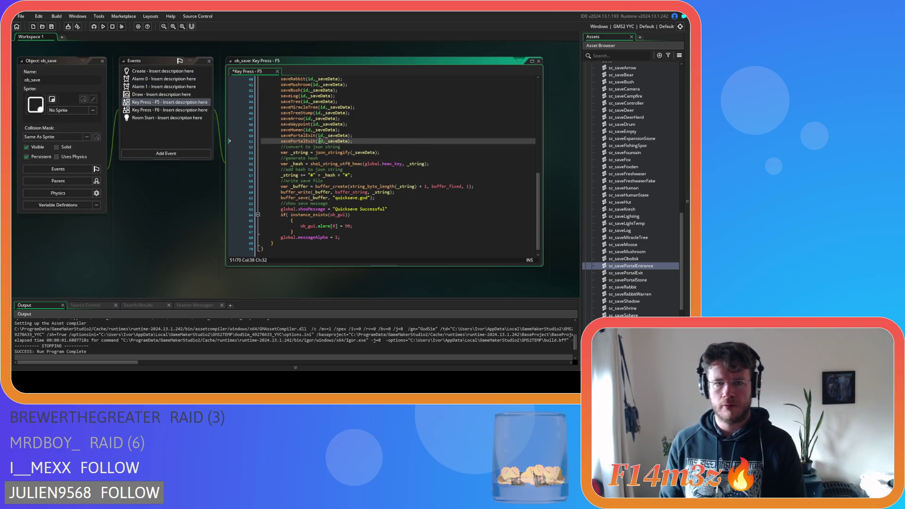
click(316, 141)
key(BackSpace)
key(BackSpace)
key(BackSpace)
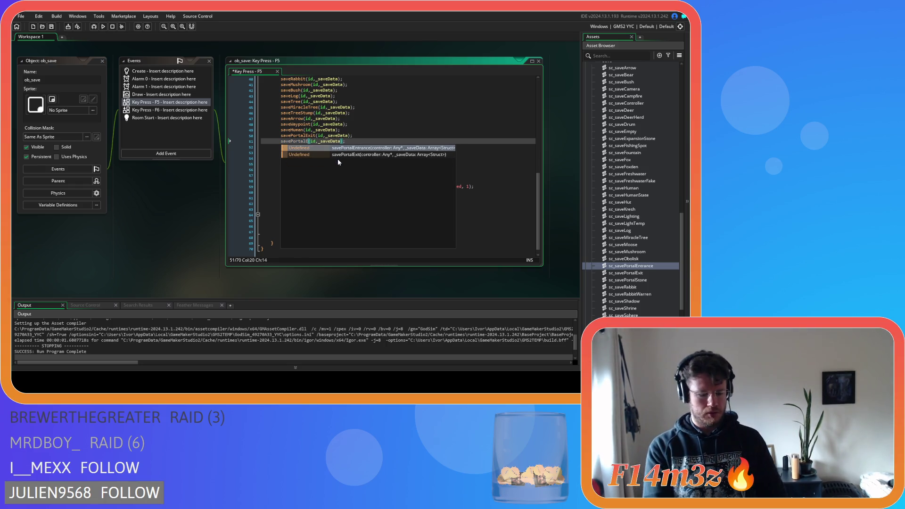
text(n)
key(Return)
key(ctrl+s)
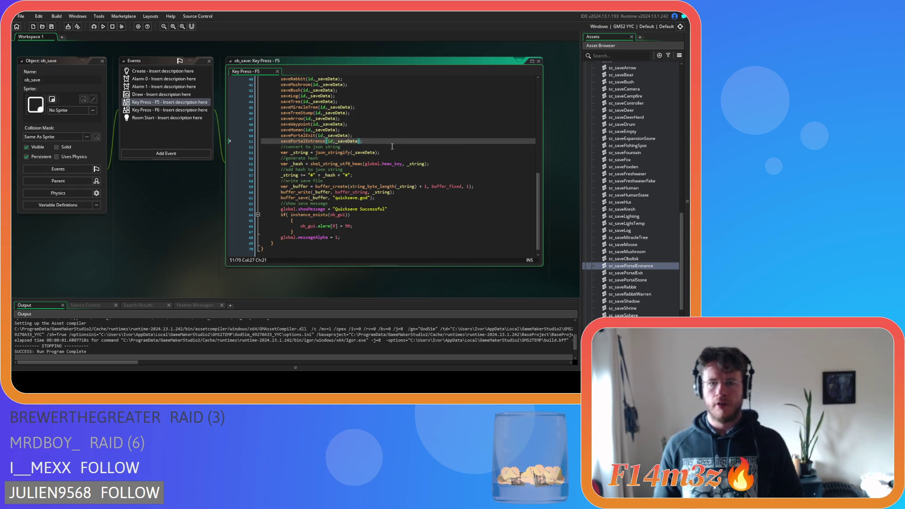
Join the lone opening brace onto the ob_gui if line and save the F5 code
click(391, 147)
scroll(397, 153, up, 13)
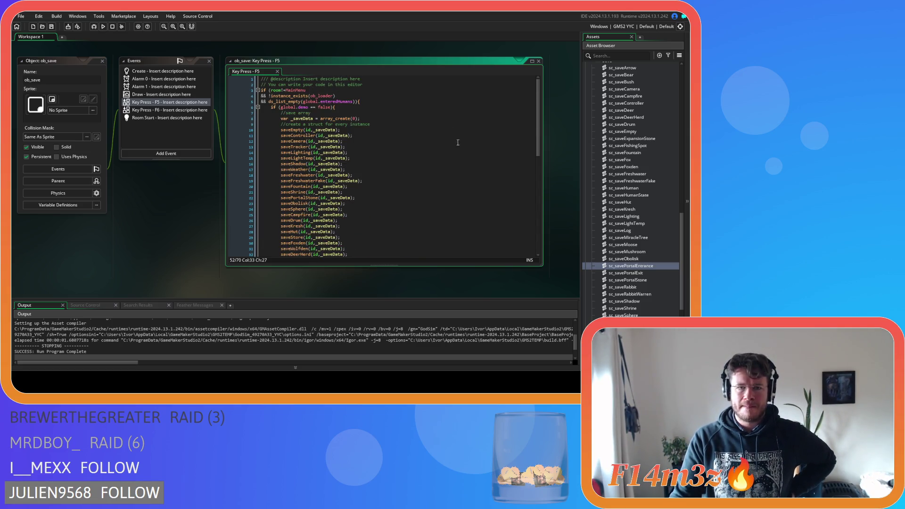
scroll(456, 136, down, 13)
drag(290, 146, 379, 147)
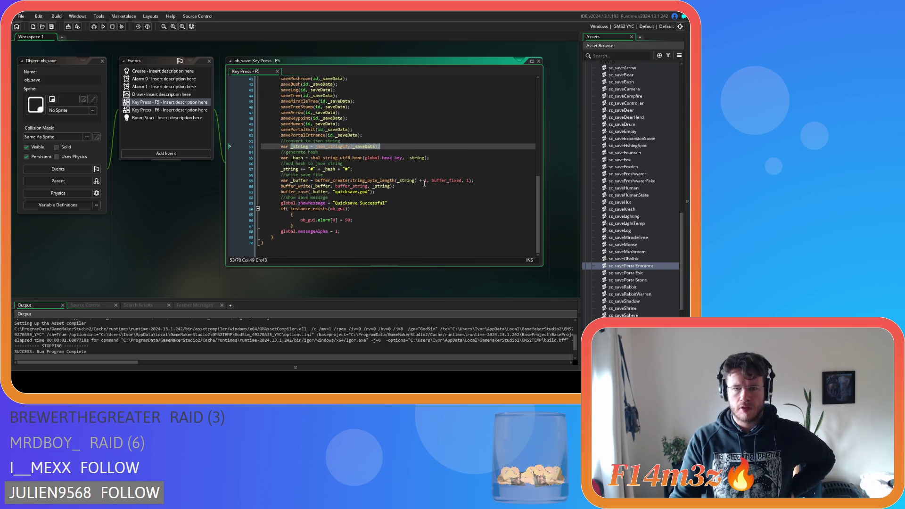
click(291, 215)
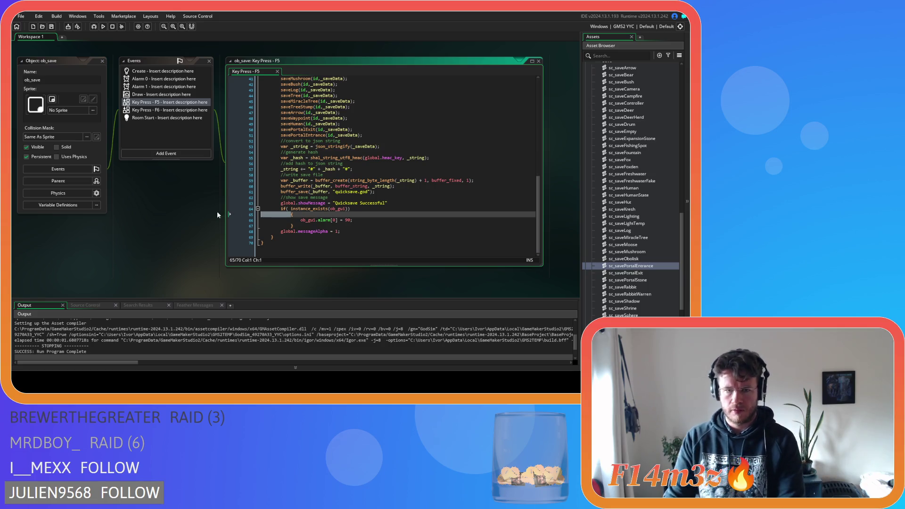
key(BackSpace)
key(BackSpace)
key(BackSpace)
drag(218, 230, 218, 219)
key(ctrl+s)
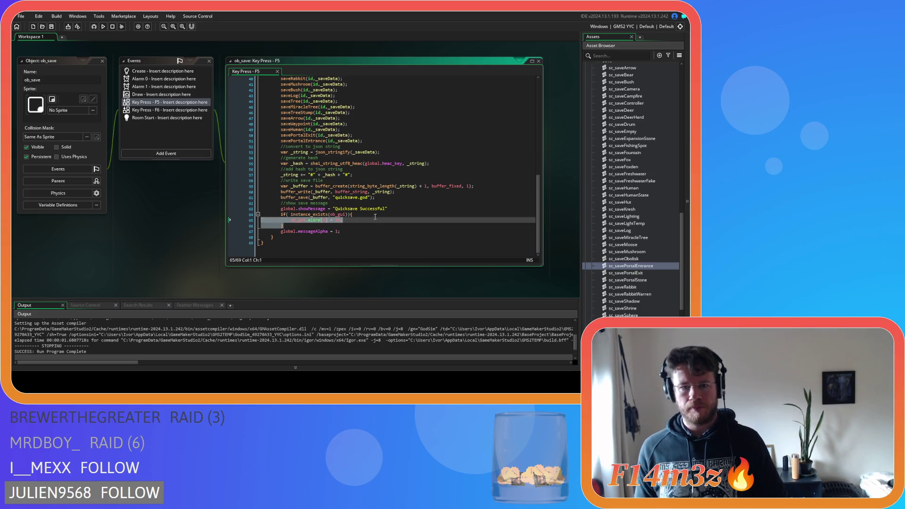
click(514, 207)
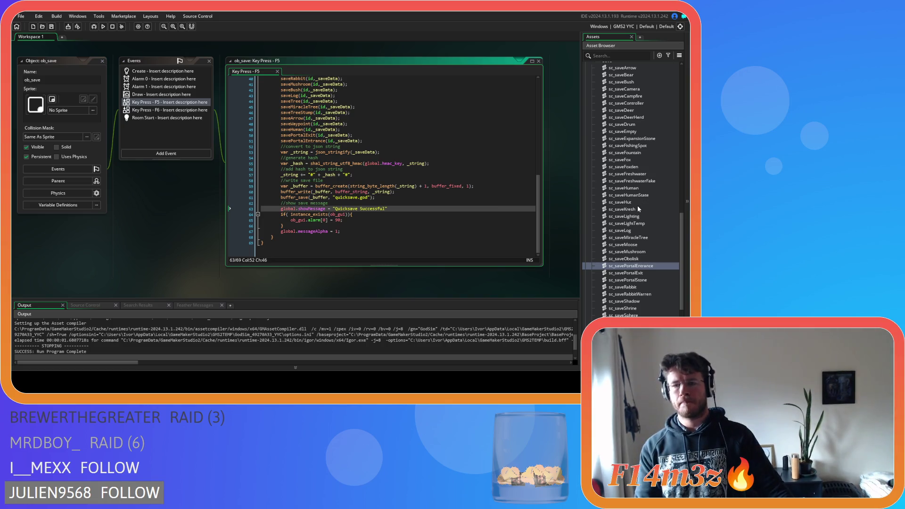
click(604, 196)
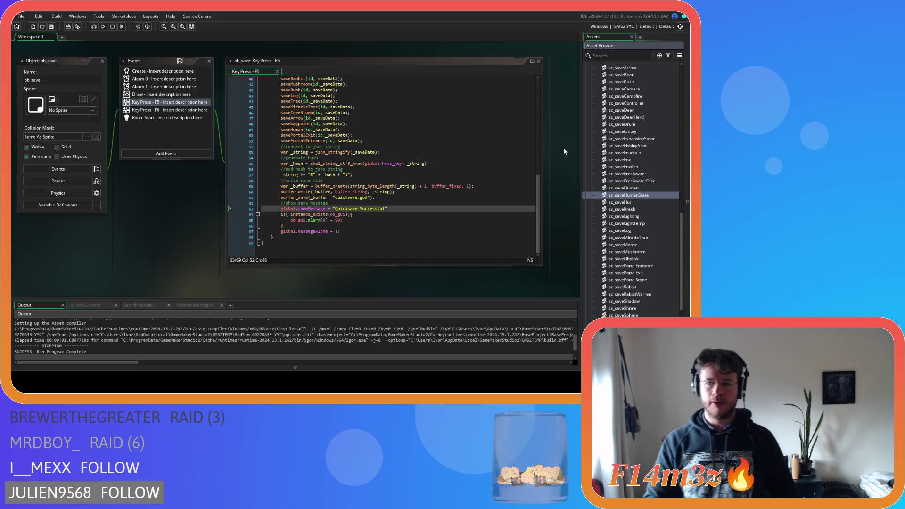
mouse_move(178, 233)
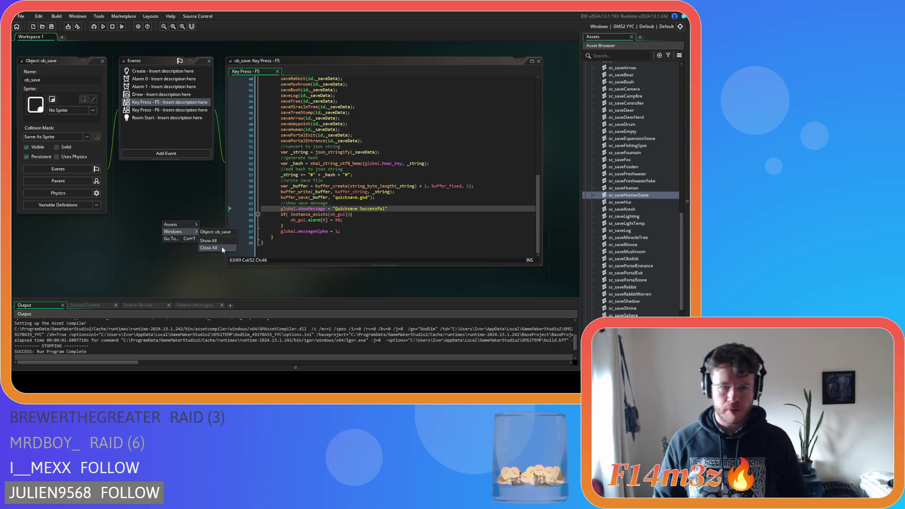
Close all windows, expand the Game scripts folder, and open sc_getInstances at its with (ob_empty) block
click(221, 247)
scroll(619, 207, up, 5)
scroll(619, 208, up, 2)
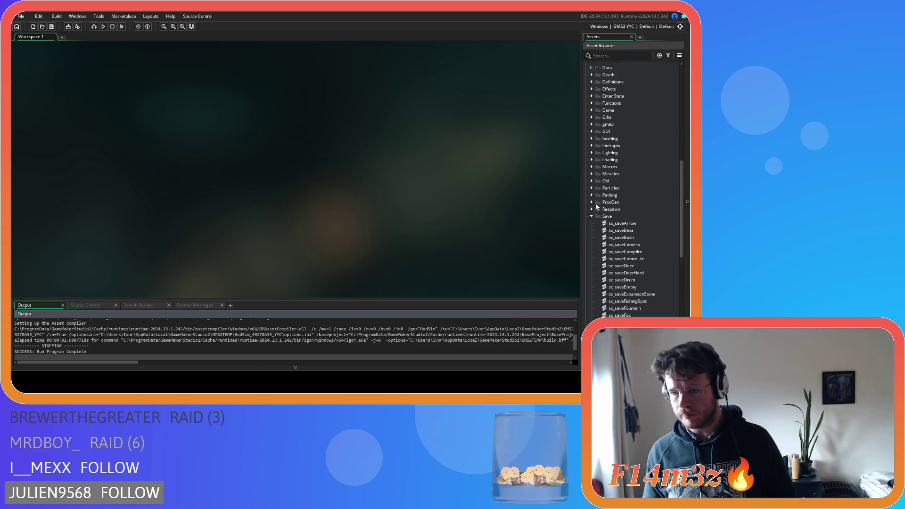
click(592, 202)
click(609, 153)
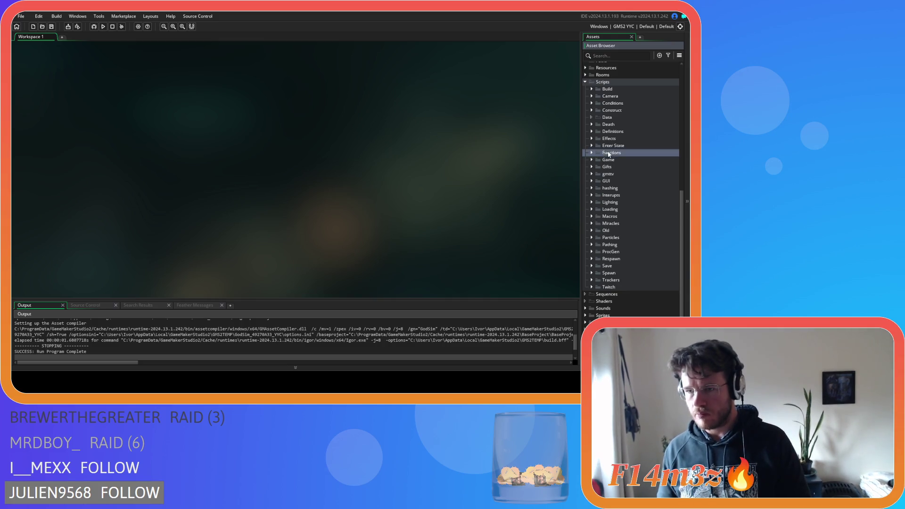
click(592, 160)
scroll(641, 214, down, 2)
click(636, 196)
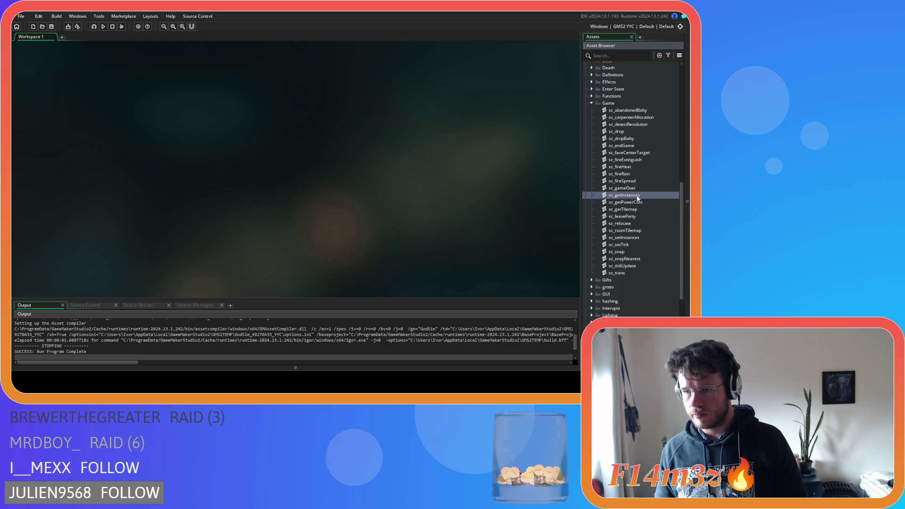
double_click(636, 196)
scroll(184, 141, down, 20)
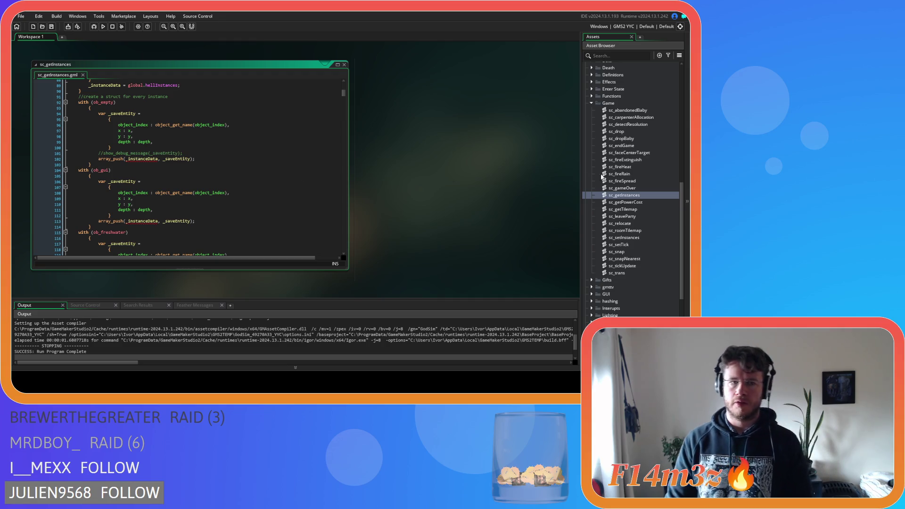
drag(92, 164, 75, 109)
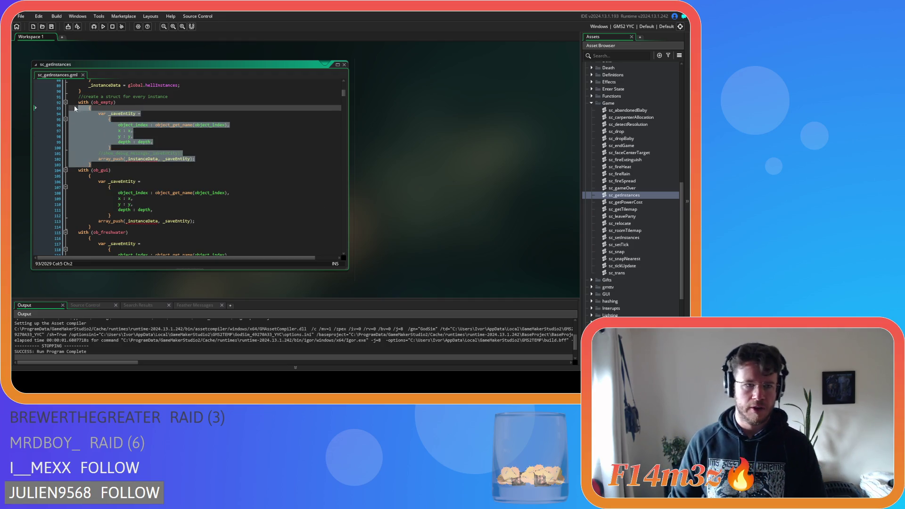
click(137, 166)
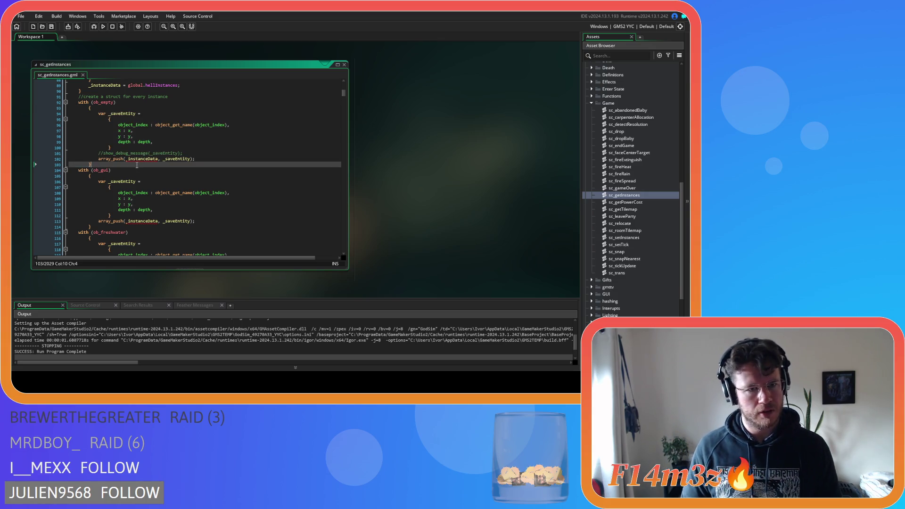
click(140, 159)
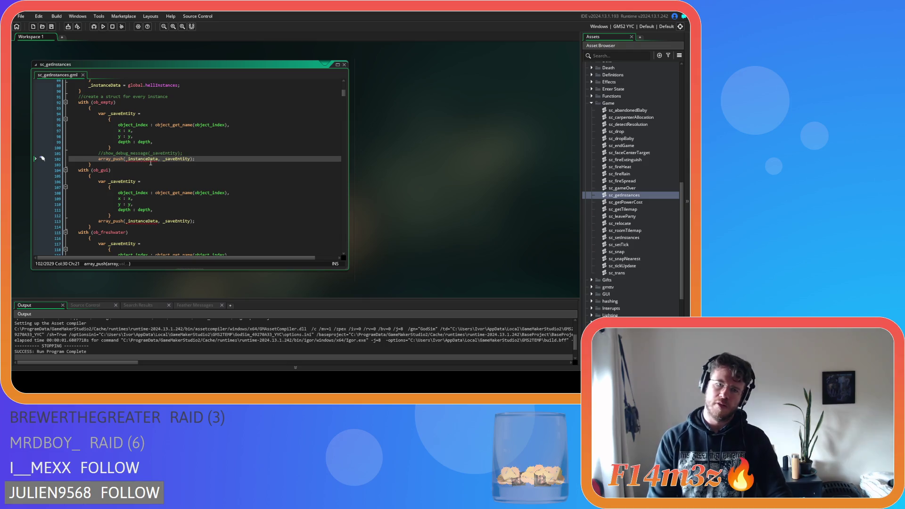
mouse_move(142, 160)
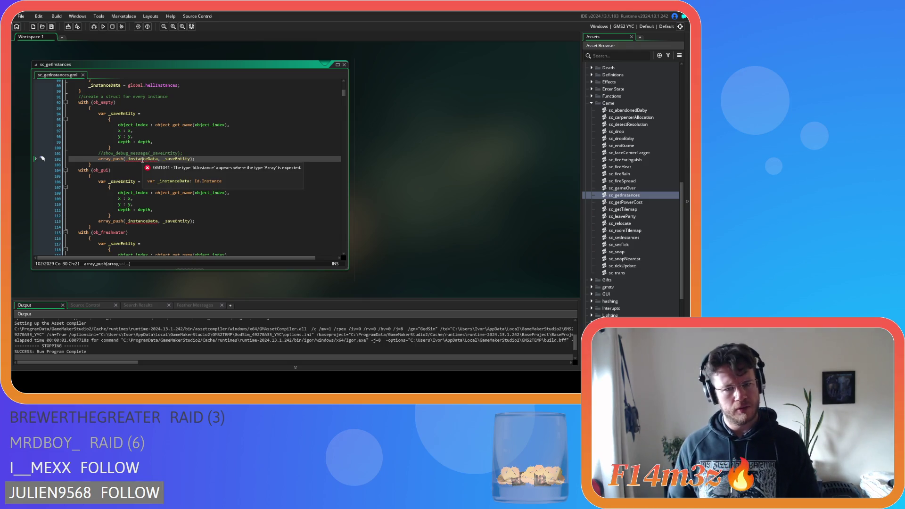
scroll(142, 160, up, 20)
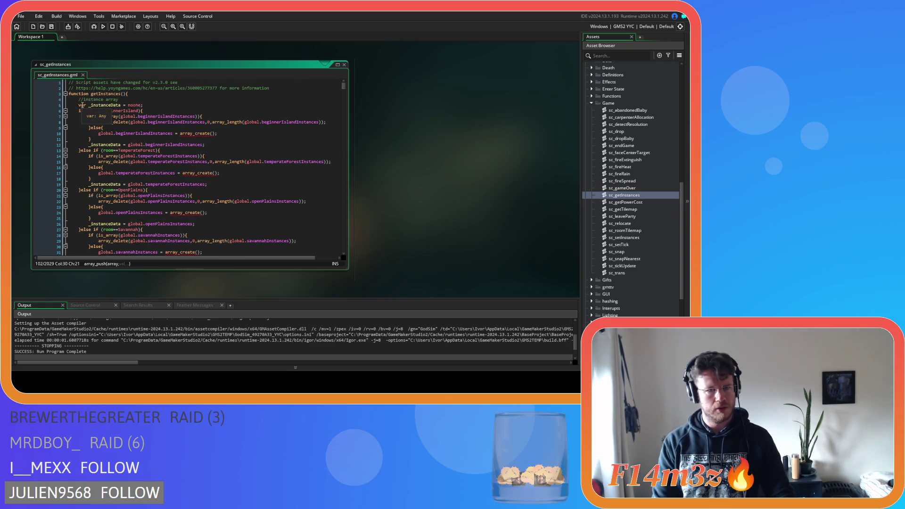
click(143, 105)
mouse_move(182, 130)
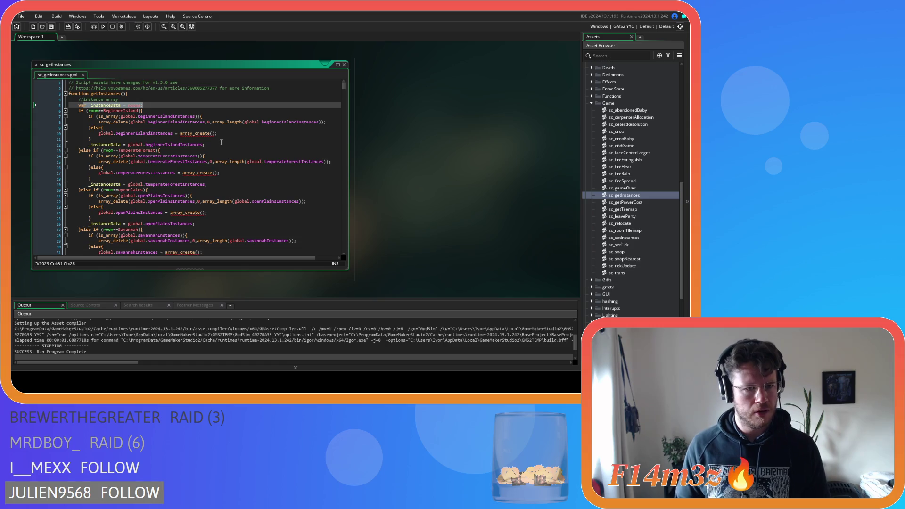
scroll(225, 154, down, 12)
scroll(226, 154, down, 6)
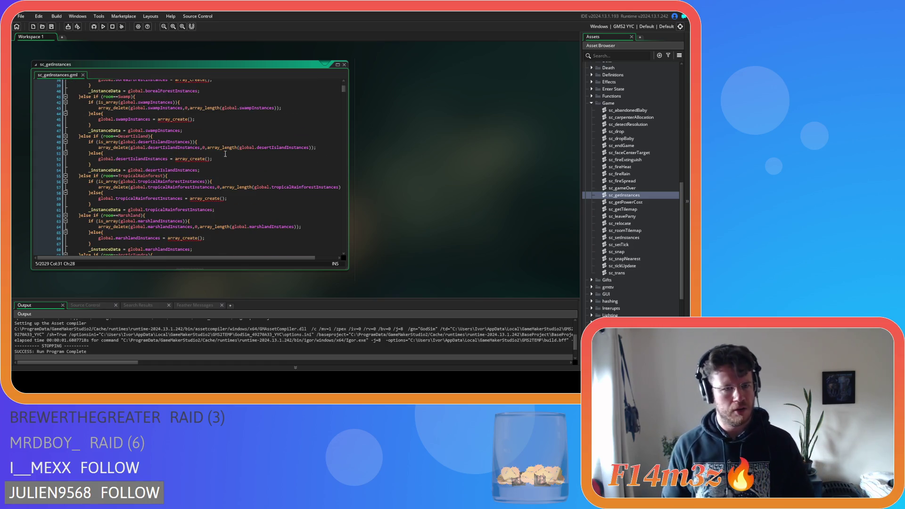
scroll(225, 154, down, 6)
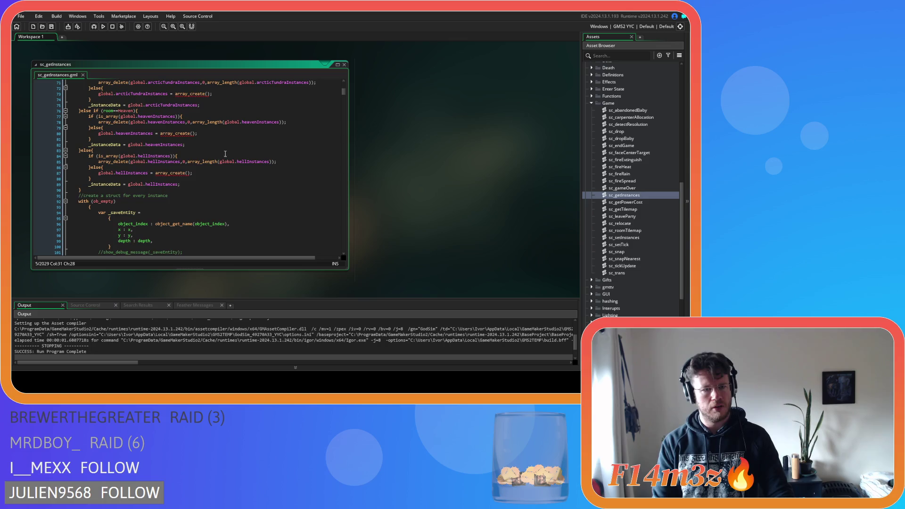
scroll(225, 153, down, 4)
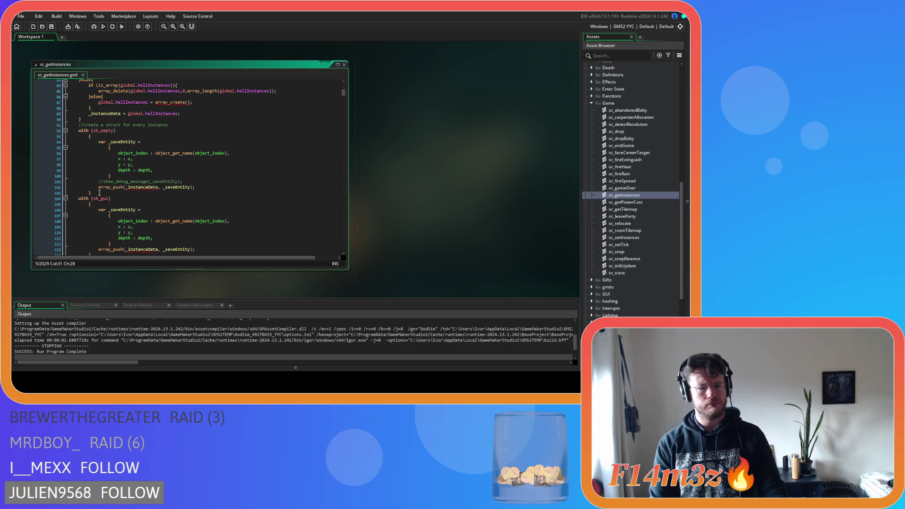
Replace the ob_empty block with saveEmpty(id,_instanceData) and delete the ob_gui block
drag(99, 192, 79, 131)
text(saveEm)
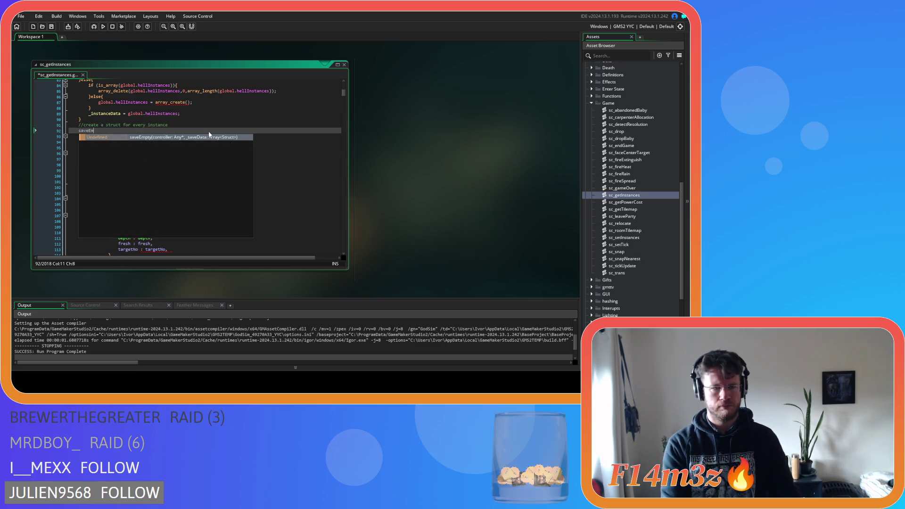
key(Return)
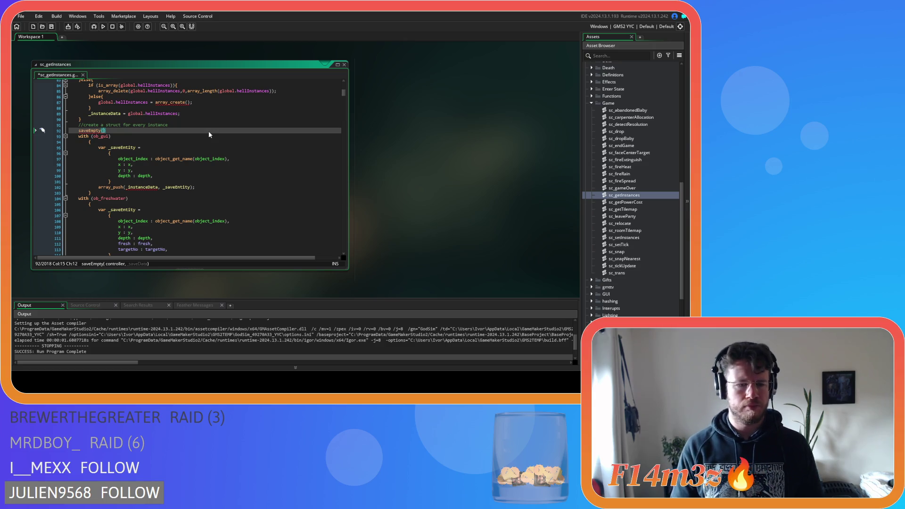
text(id,)
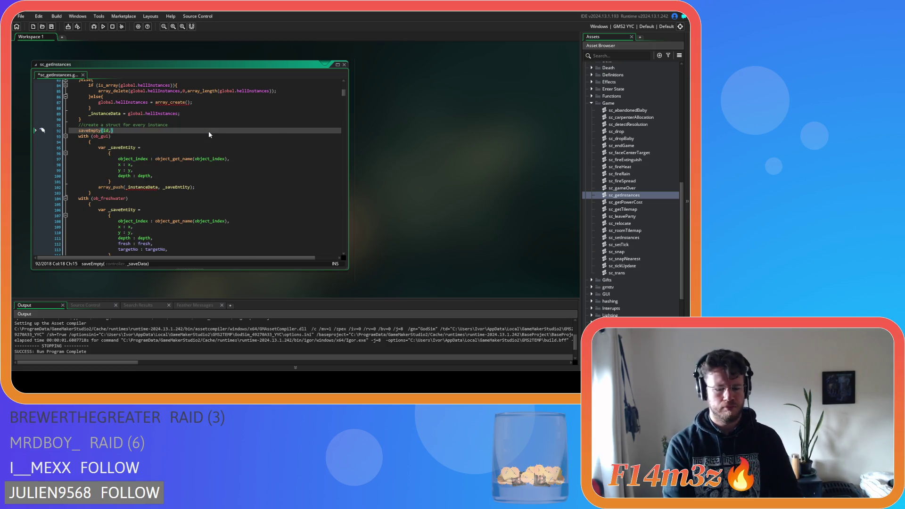
text(_instanceData))
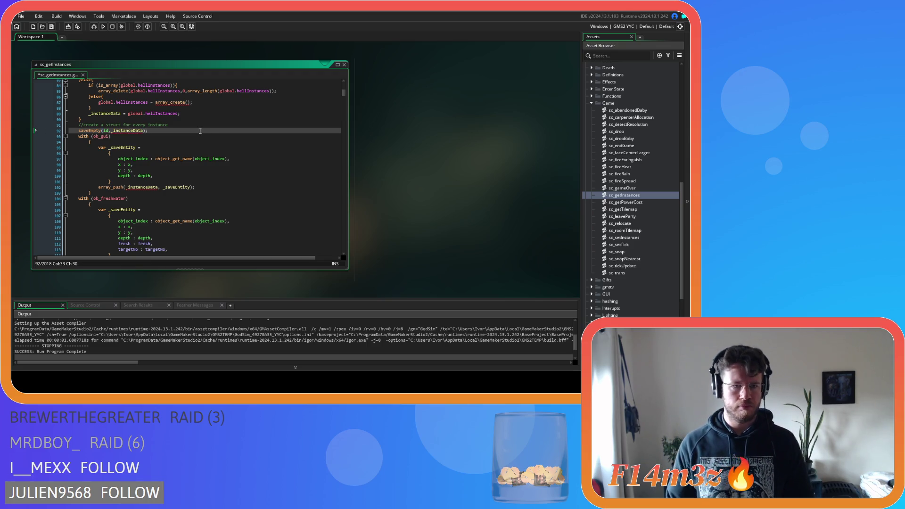
shift+click(110, 193)
key(Delete)
Replace the ob_freshwater block with a saveFreshwater(id, _instanceData) call
drag(96, 203, 74, 134)
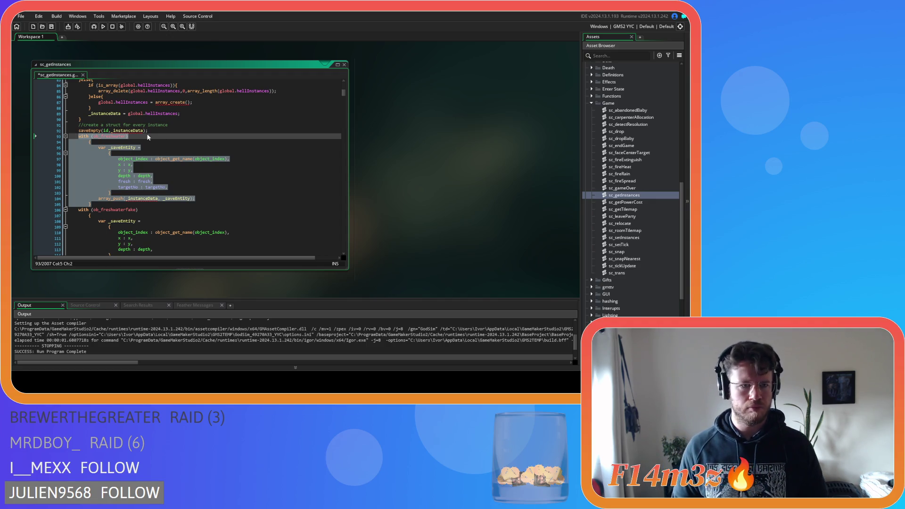
key(Delete)
key(ctrl+d)
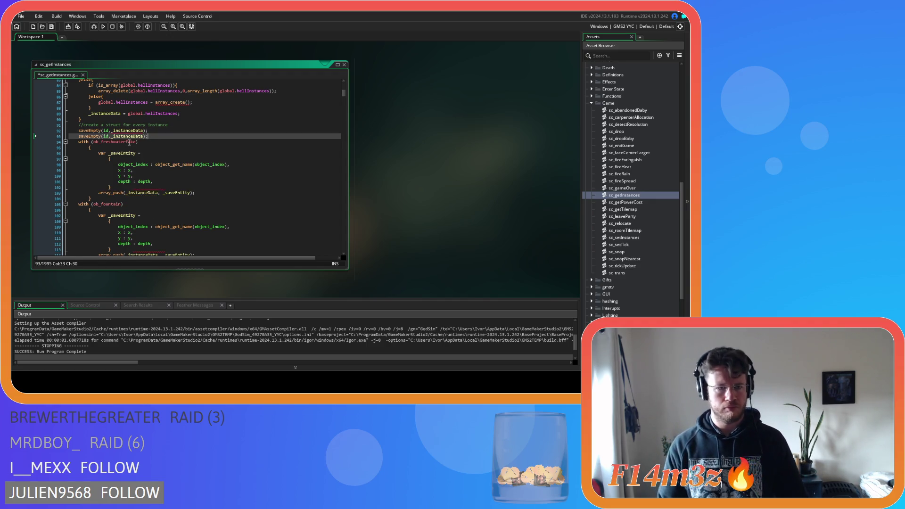
key(ctrl+z)
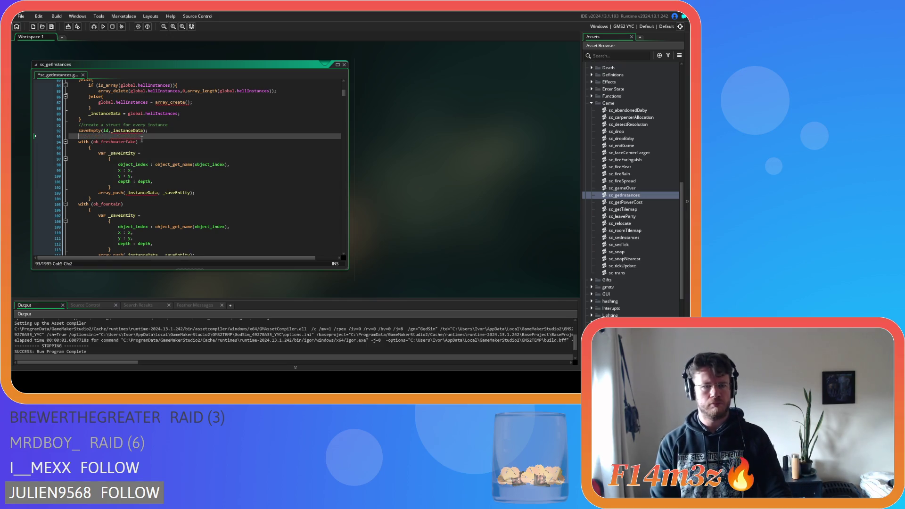
key(ctrl+z)
text(saveFresh)
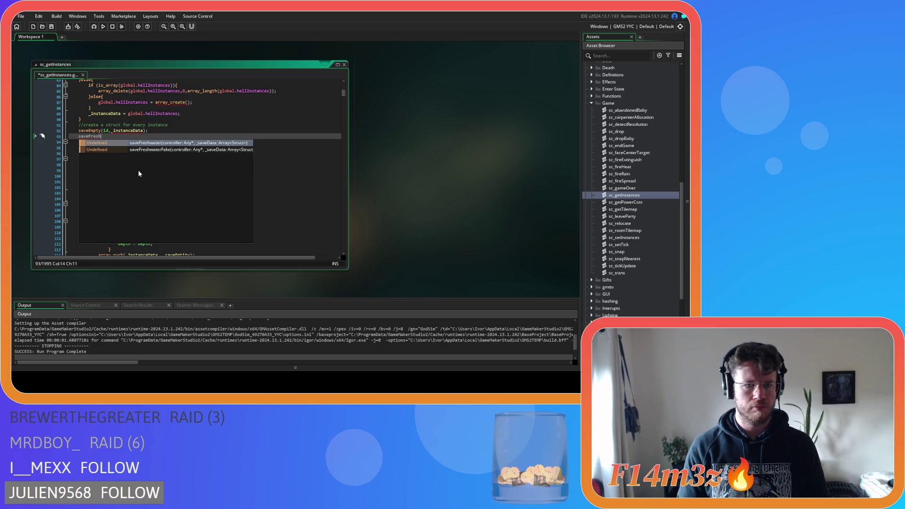
key(Return)
text(id, _)
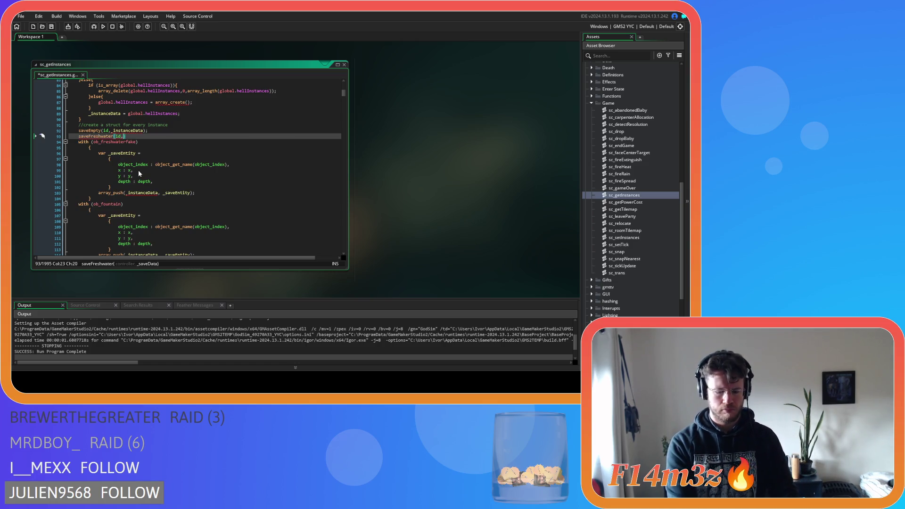
text(instanceData)
key(Return)
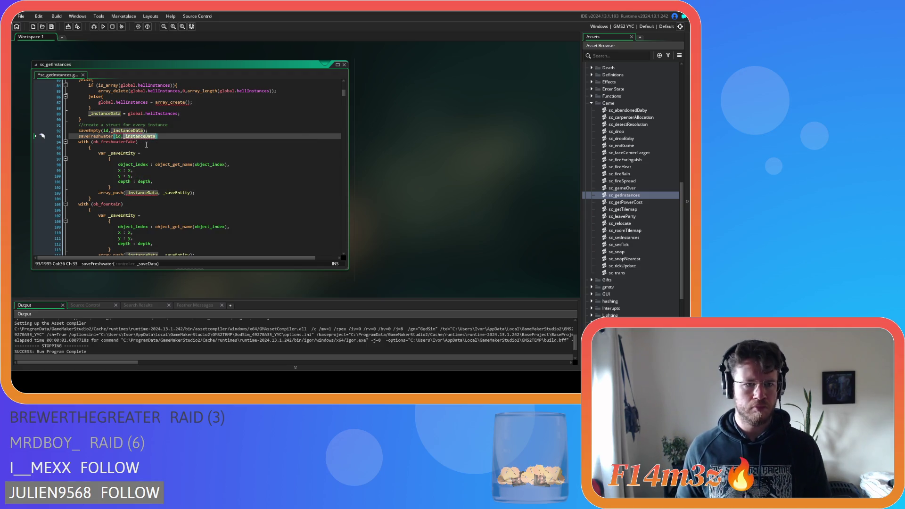
Replace the ob_freshwaterfake block with a saveFreshwaterFake(id,_instanceData) call
drag(92, 198, 69, 141)
key(Delete)
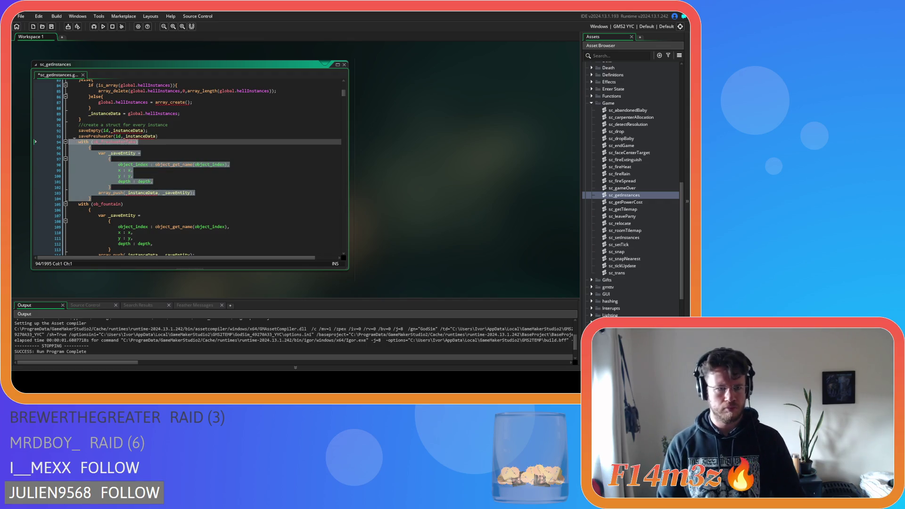
click(167, 136)
key(Return)
text(saveFresh)
key(Down)
key(Return)
text((_instanceData))
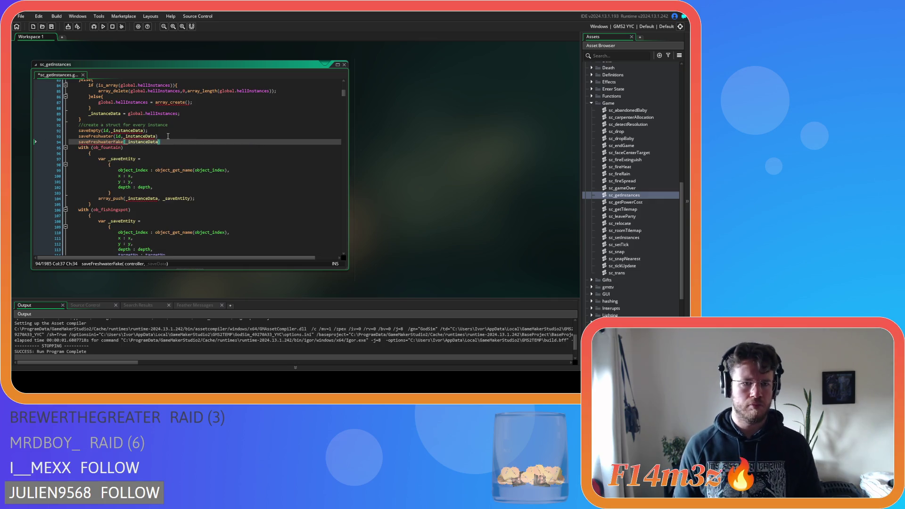
key(BackSpace)
text(id,)
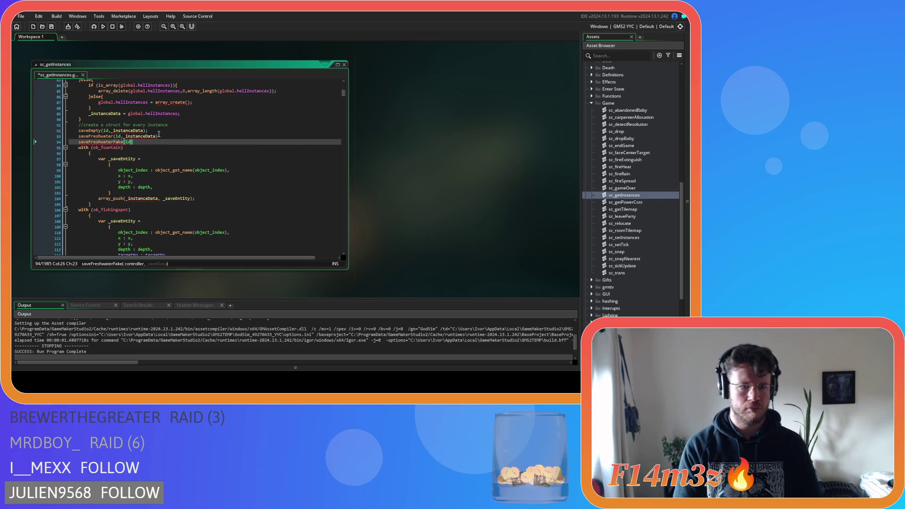
text(_instanceData)
key(ctrl+Left)
key(ctrl+Left)
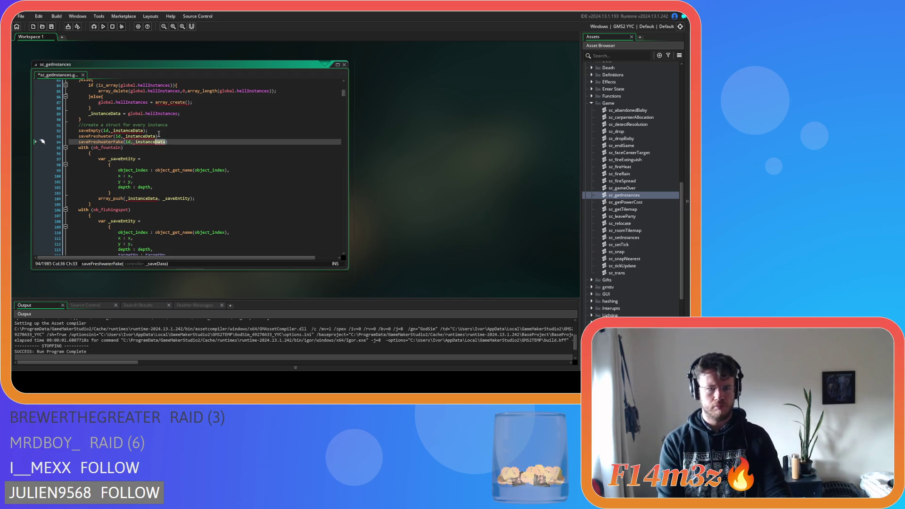
Replace the ob_fountain block with saveFountain(id,_instanceData) and end the freshwater calls with semicolons
drag(85, 206, 77, 148)
text(saveFo)
key(Return)
text((id,_instanceData))
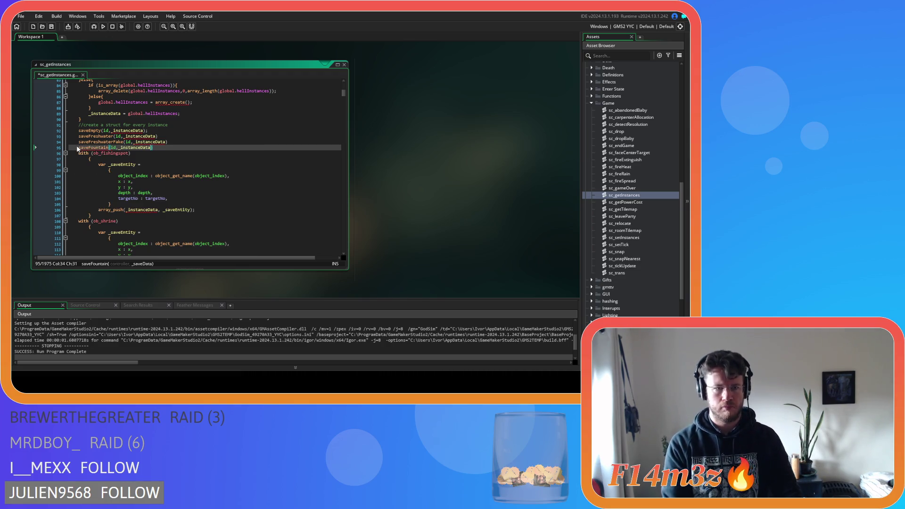
click(179, 135)
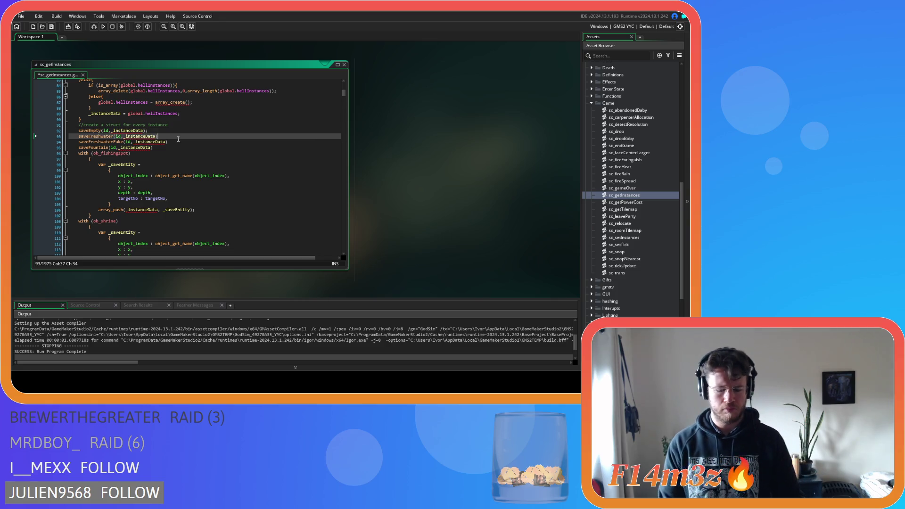
text(;)
click(178, 141)
text(;)
click(177, 147)
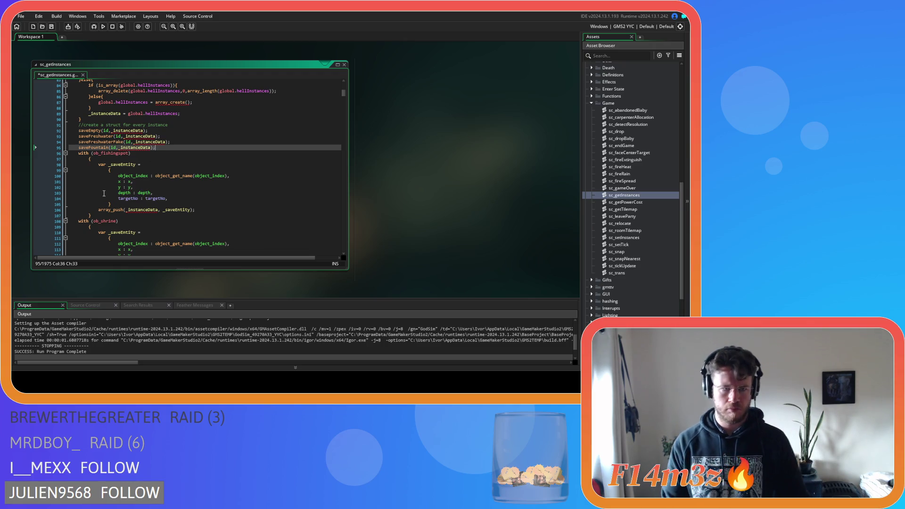
Replace the ob_fishingspot block with saveFishingSpot(id,_instanceData);
drag(92, 215, 78, 153)
text(save)
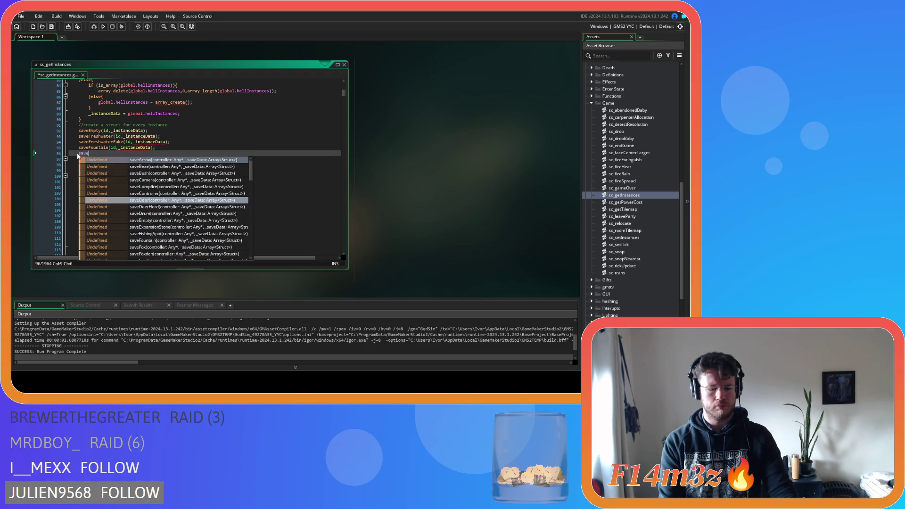
text(Fish)
key(Return)
text((id,_instanceData))
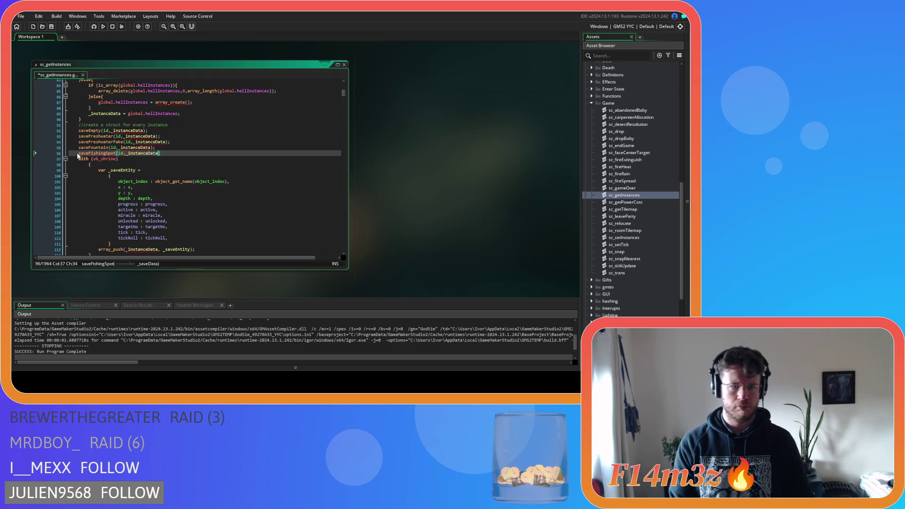
text(;)
scroll(78, 156, down, 3)
drag(91, 197, 86, 108)
click(80, 102)
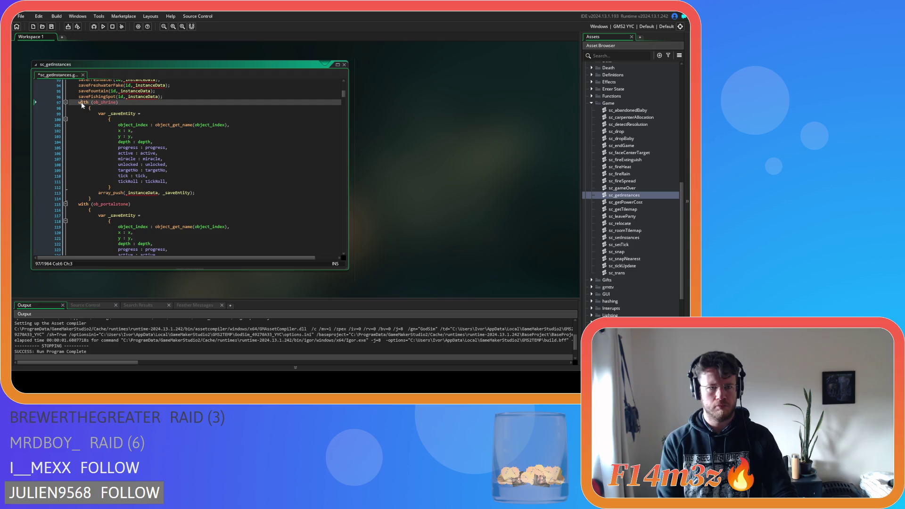
Replace the ob_shrine and ob_portalstone blocks with saveShrine and savePortalStone(id,_instanceData) calls
drag(99, 200, 77, 101)
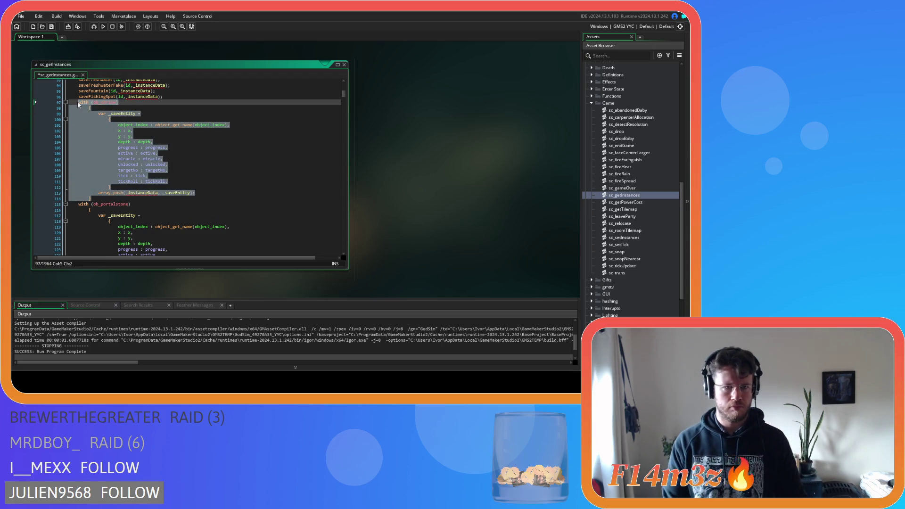
text(saveShri)
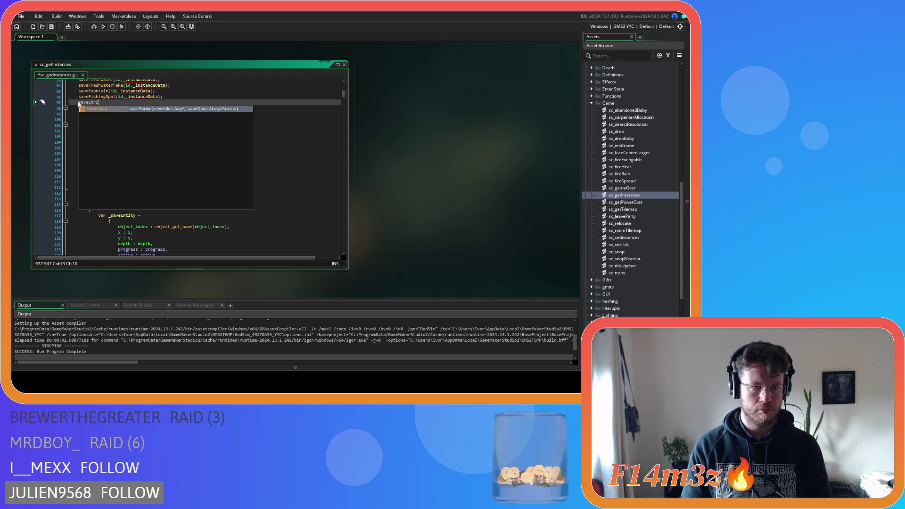
key(Return)
text(id,_instanceData);)
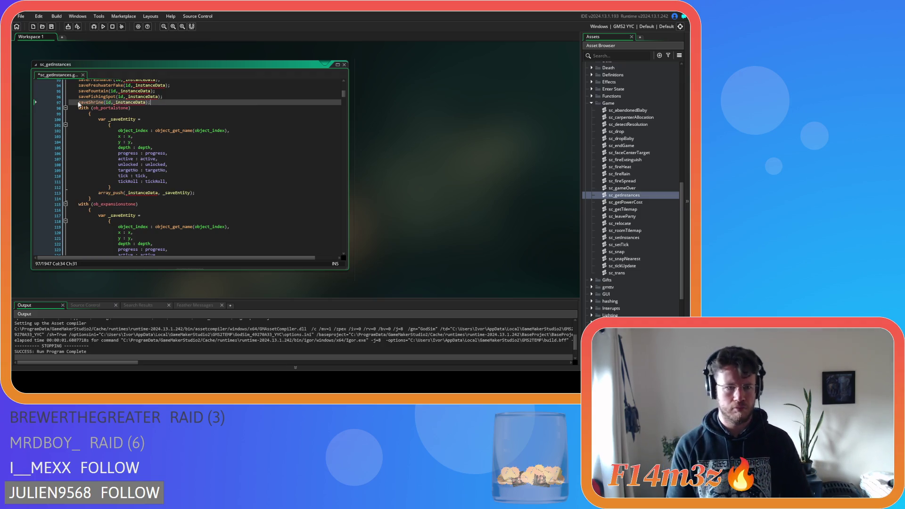
drag(94, 199, 78, 108)
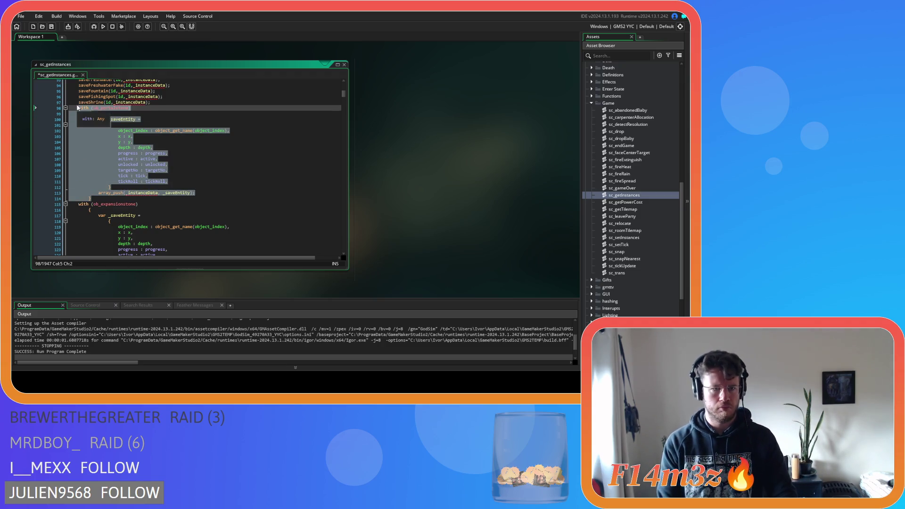
key(BackSpace)
text(savePorta)
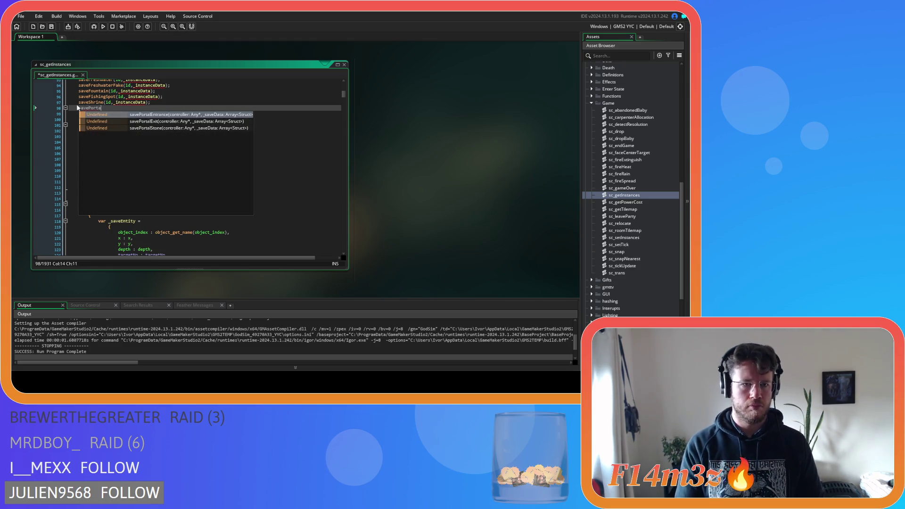
text(lStone(id,_instanceData);)
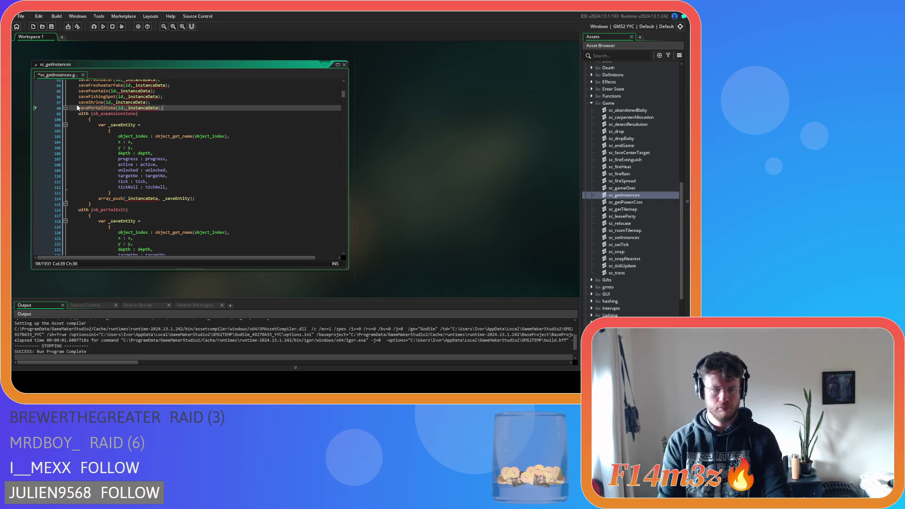
Replace the ob_expansionstone and ob_portalExit blocks with saveExpansionStone and savePortalExit calls
drag(100, 202, 76, 114)
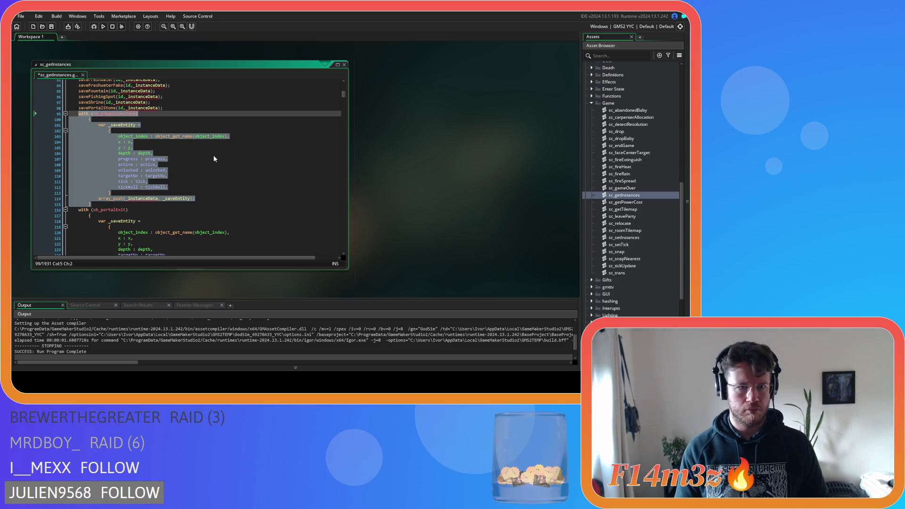
text(saveExp)
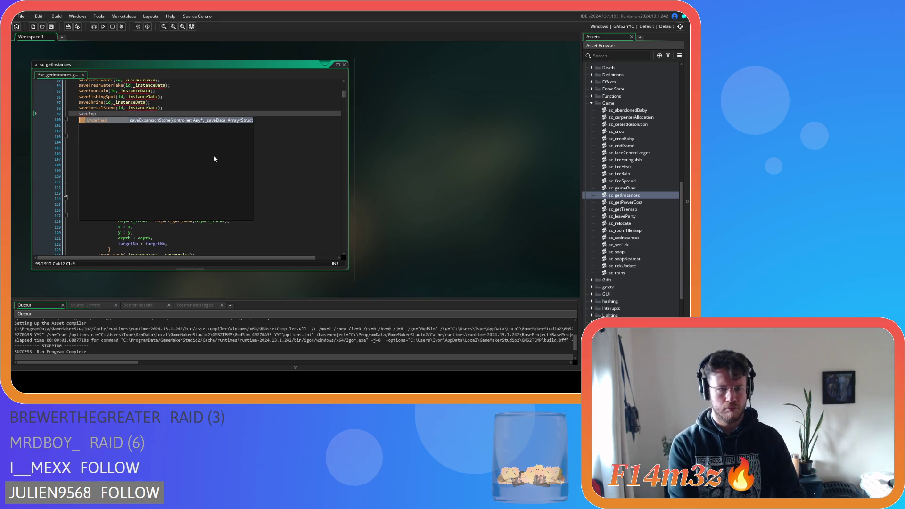
key(Return)
text((id,_instanceData);)
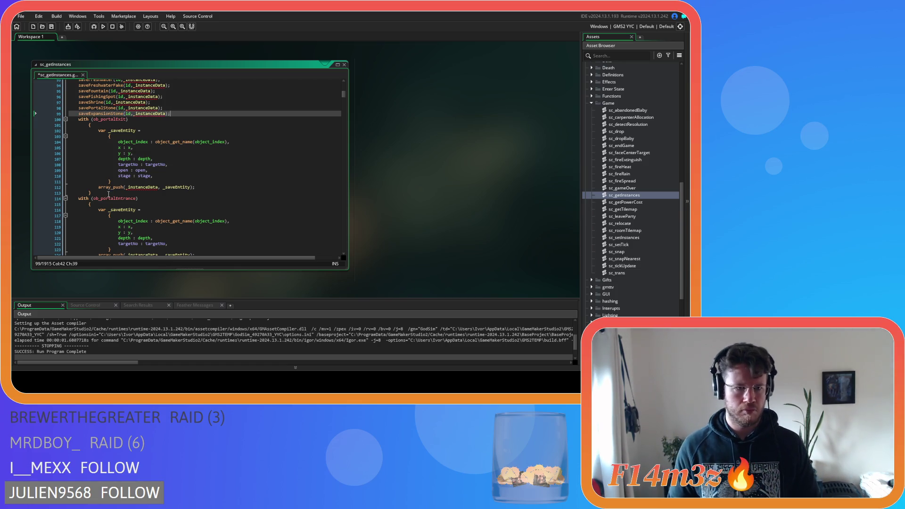
drag(108, 193, 75, 118)
text(save)
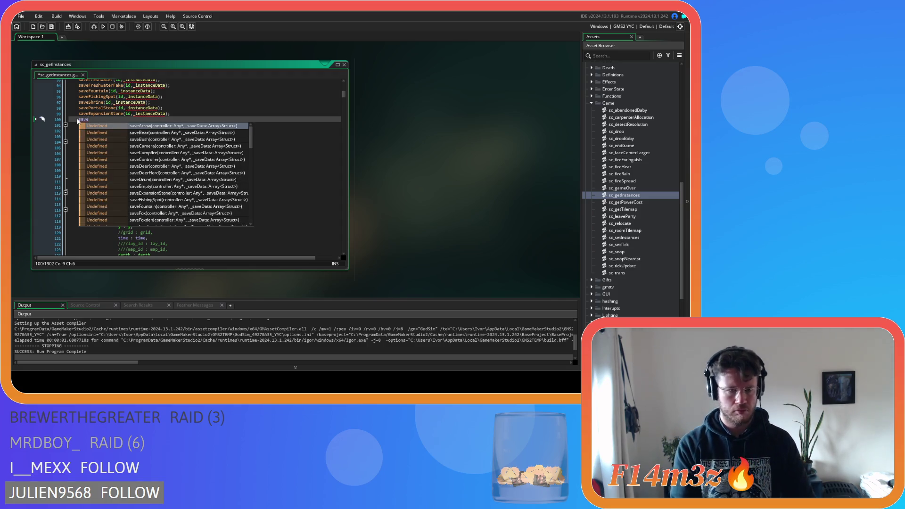
text(PortalE)
key(Return)
text(id,_instanceData);)
Replace the ob_portalEntrance block with savePortalEntrance(id, _instanceData)
mouse_move(92, 187)
mouse_down()
mouse_move(90, 138)
mouse_move(78, 125)
mouse_up()
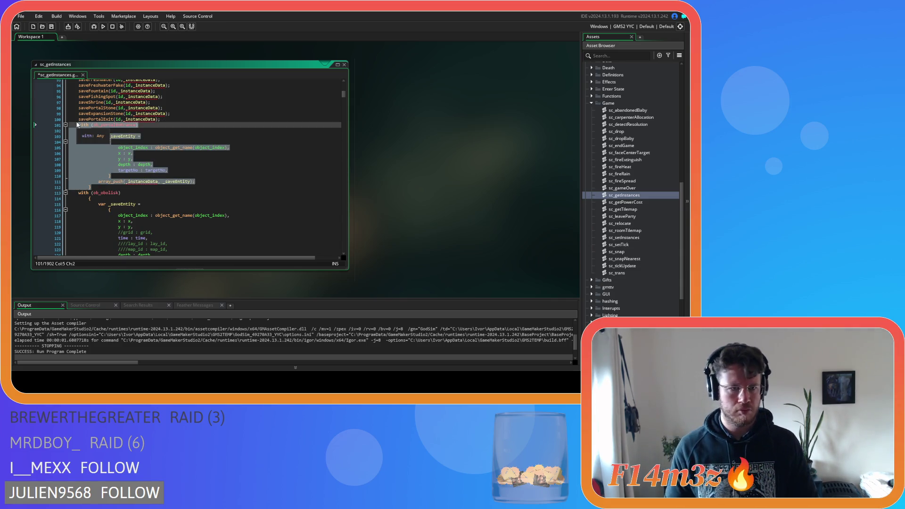
text(savePort)
key(Return)
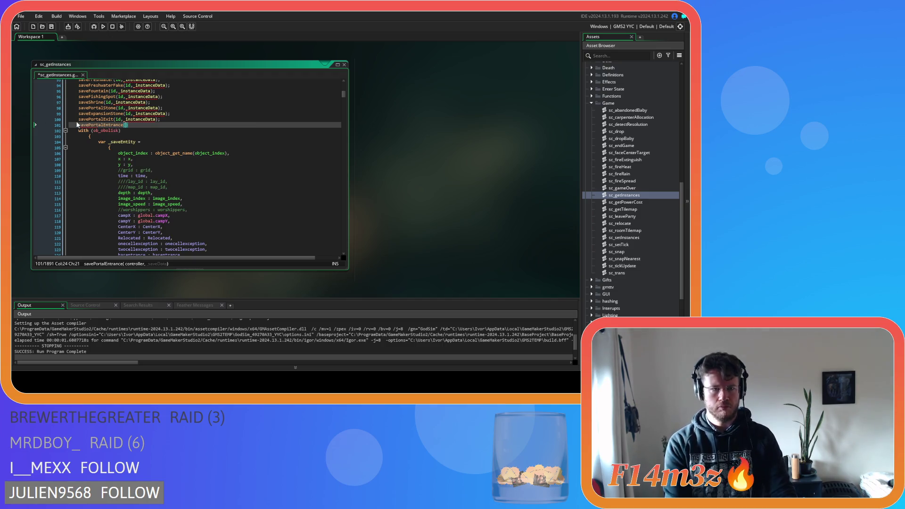
text(id, _instanceData)
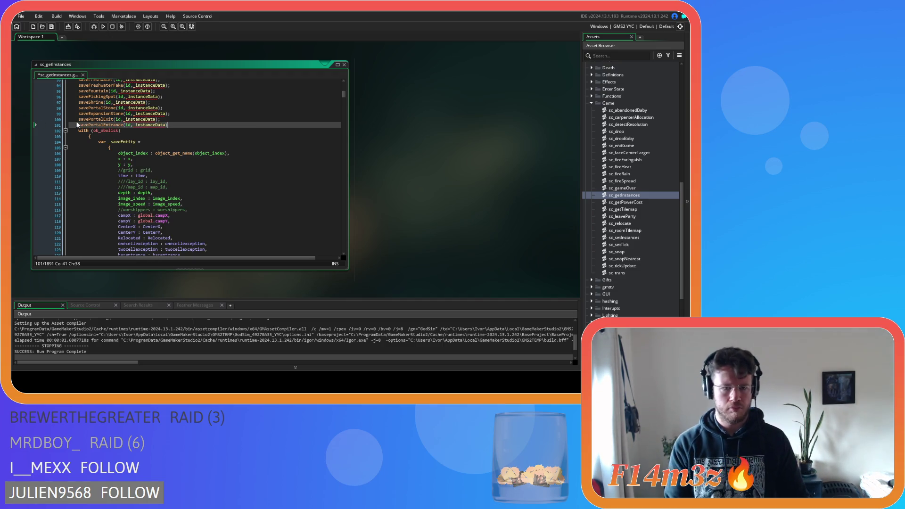
scroll(80, 174, down, 5)
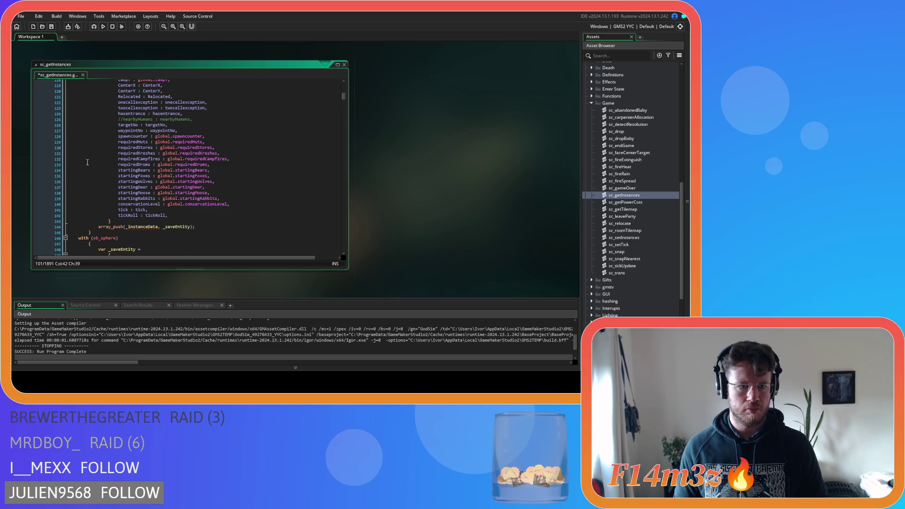
Replace the ob_obolisk and ob_sphere blocks with saveObolisk and saveSphere(id,_instanceData) calls
scroll(89, 154, up, 5)
drag(95, 230, 79, 132)
key(BackSpace)
text(saveObo)
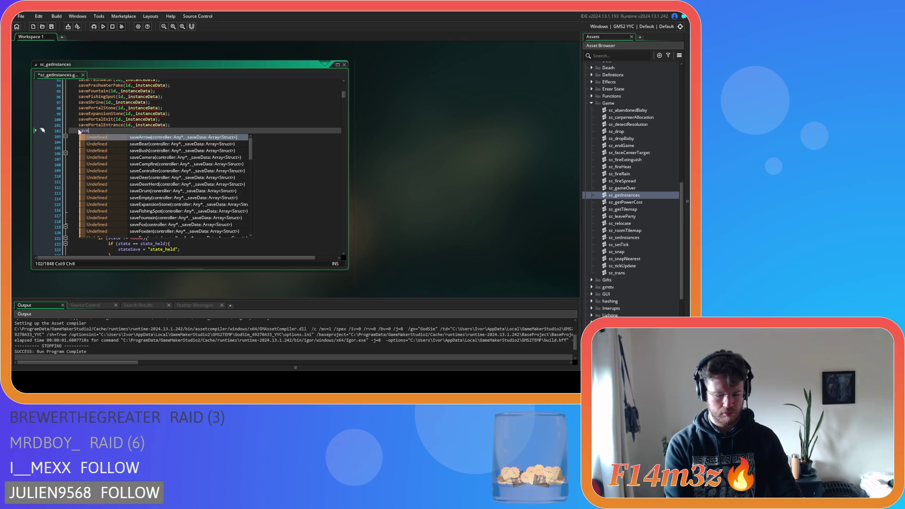
key(Return)
text((id,_instanceData);)
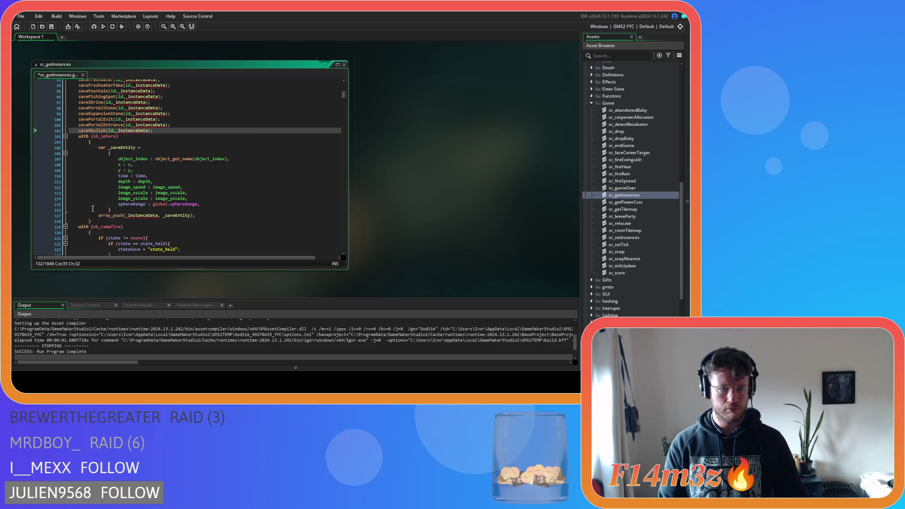
drag(92, 220, 79, 136)
key(BackSpace)
text(saveSp)
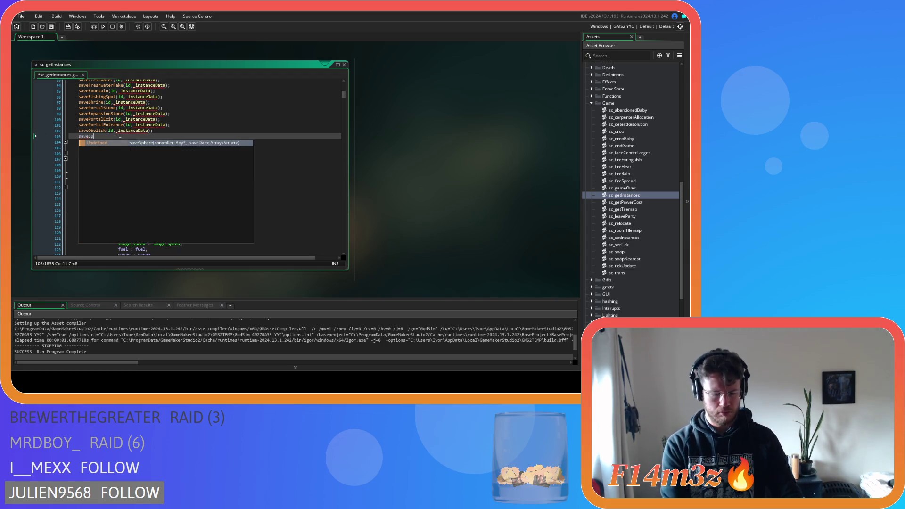
key(Return)
text(id, _instanceData)
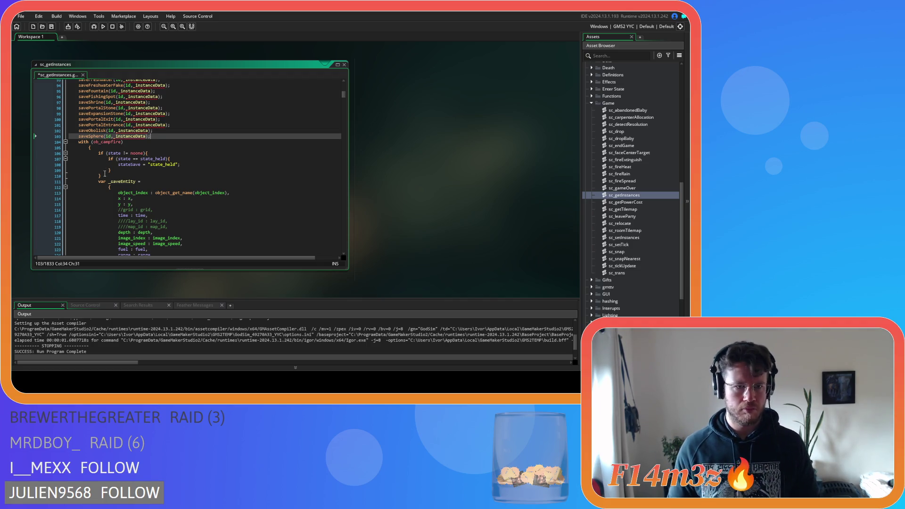
Replace the campfire and ob_drum blocks with saveCampfire and saveDrum(id,_instanceData) calls
scroll(106, 171, down, 6)
drag(97, 214, 78, 100)
text(saveCam)
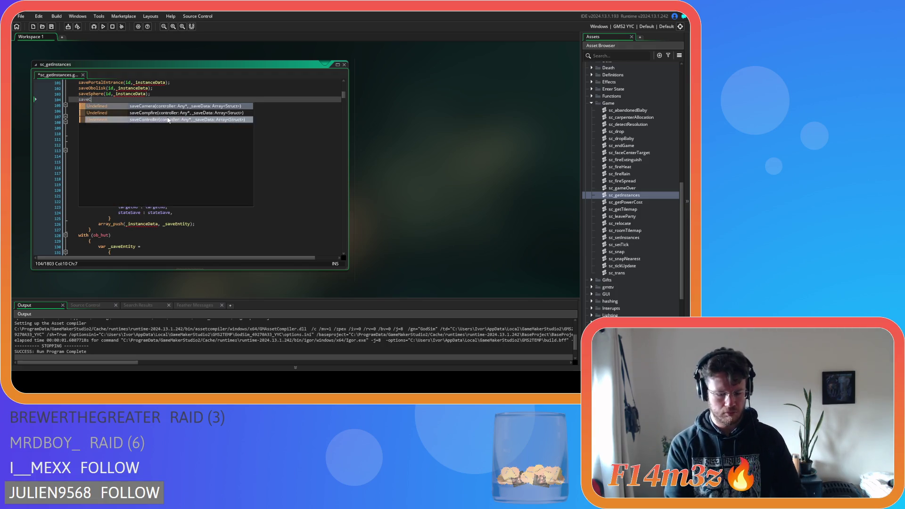
key(Down)
key(Return)
text((id,_instanceData))
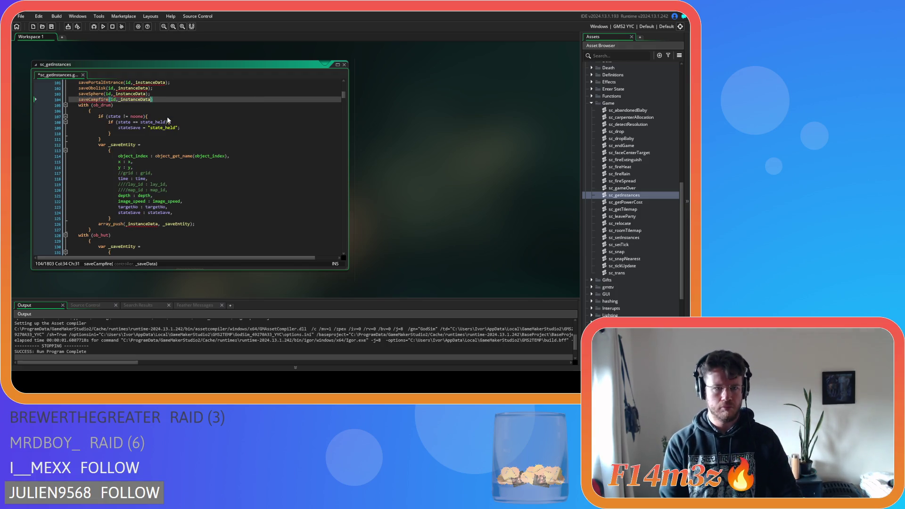
text(;)
scroll(167, 117, down, 2)
drag(99, 197, 79, 133)
text(s)
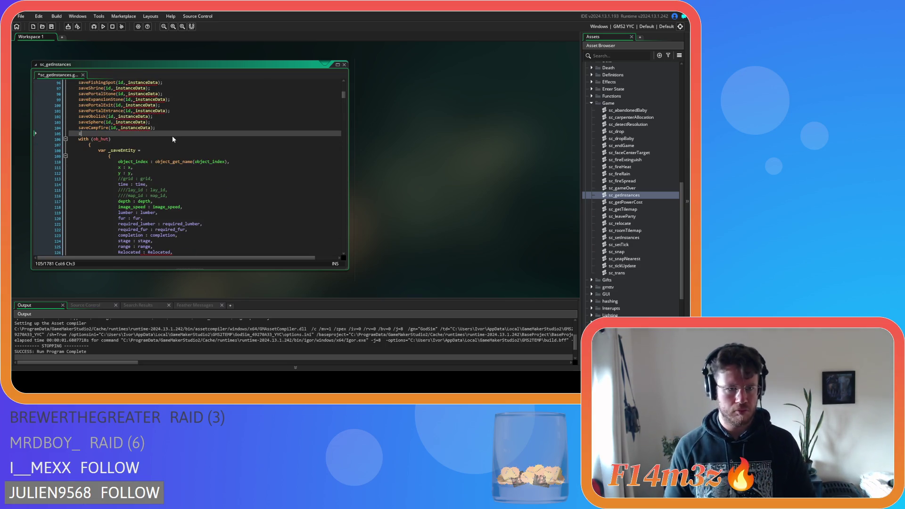
text(aveD)
key(Return)
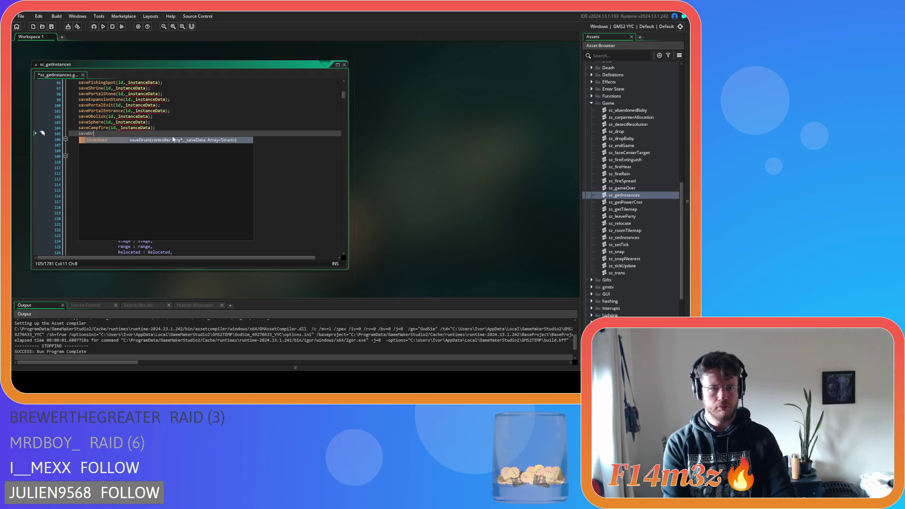
text((#)
key(BackSpace)
text(id,_instanceData)
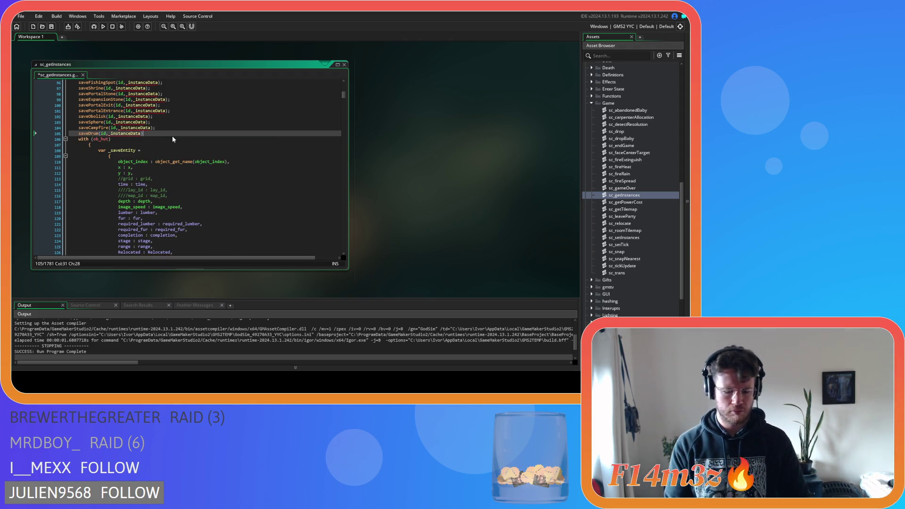
Replace the ob_hut and ob_kresh blocks with saveHut and saveKresh(id, _instanceData) calls
scroll(141, 148, down, 10)
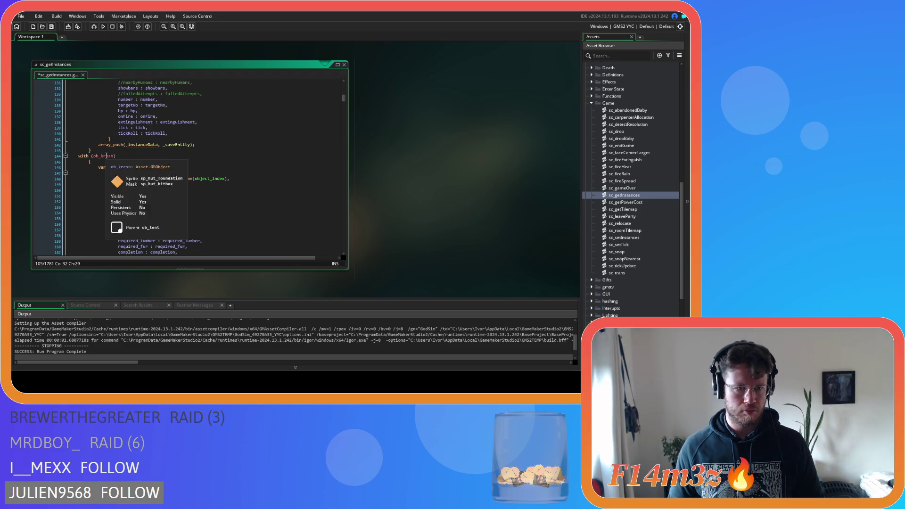
mouse_move(102, 150)
mouse_down()
mouse_move(92, 94)
mouse_move(89, 118)
mouse_move(78, 107)
mouse_up()
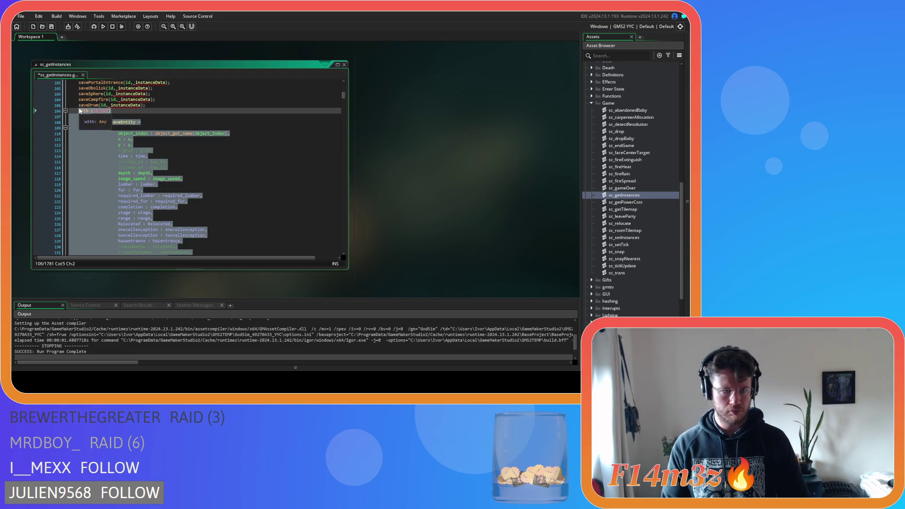
text(saveH)
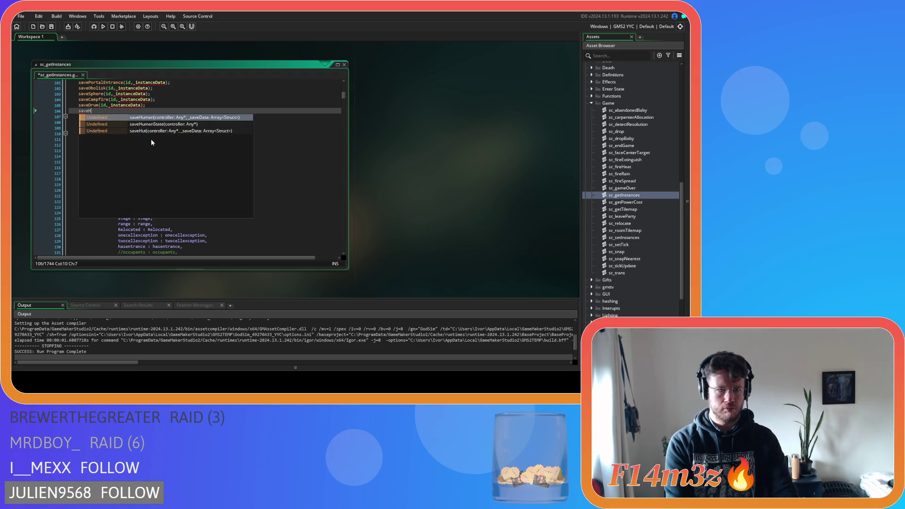
text(it)
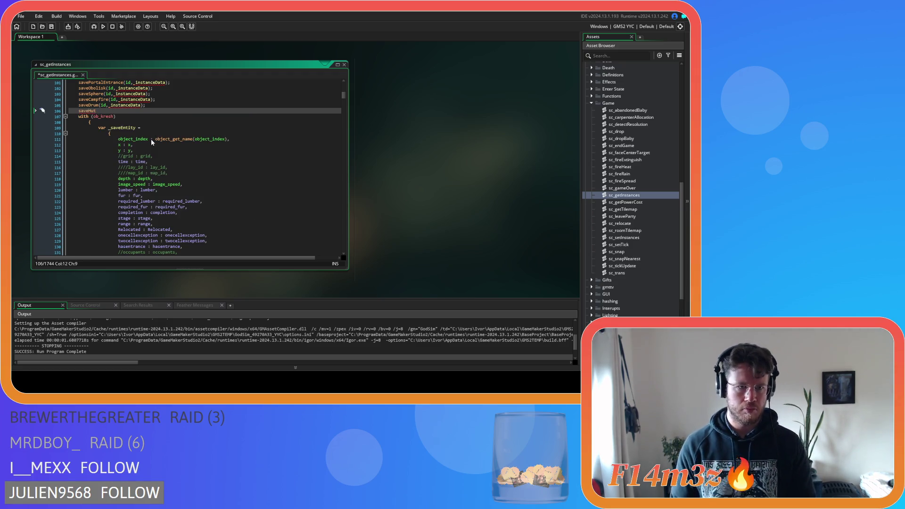
key(BackSpace)
key(Down)
key(Down)
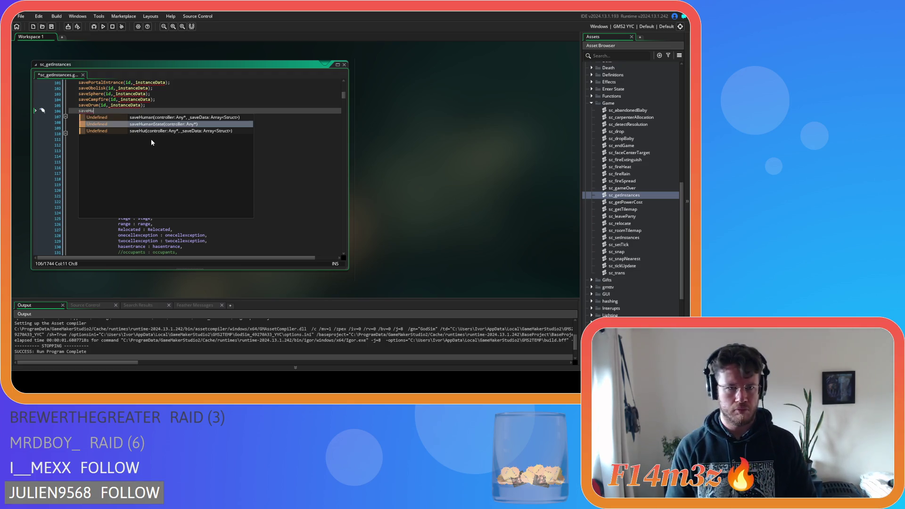
key(Return)
text((id, _instanceData))
scroll(151, 142, down, 8)
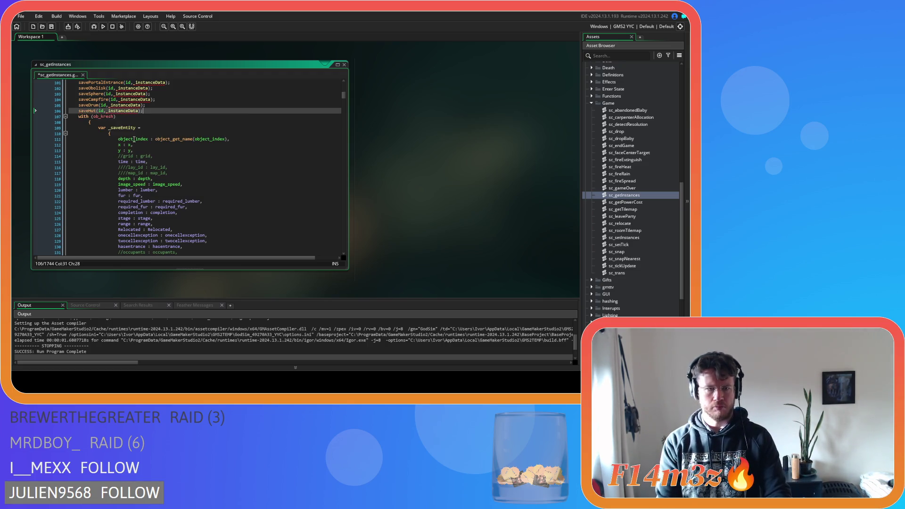
drag(92, 185, 77, 137)
key(BackSpace)
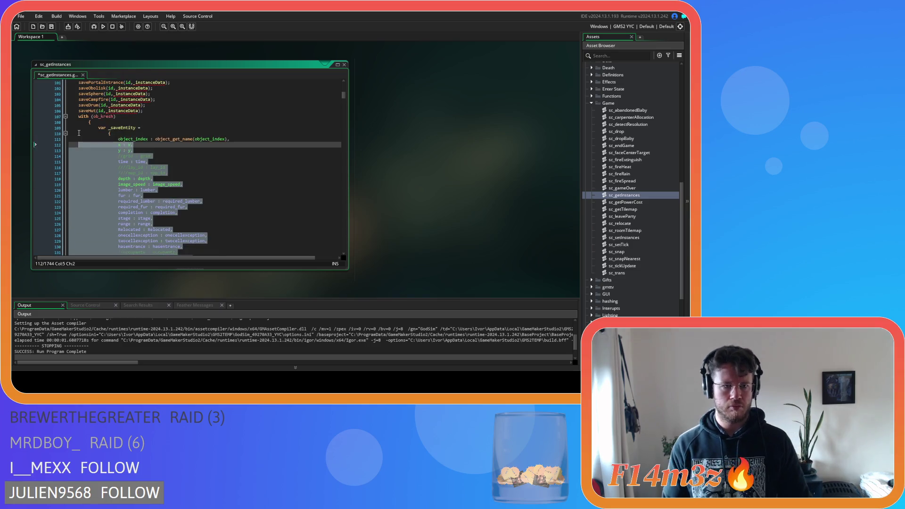
text(saveKr)
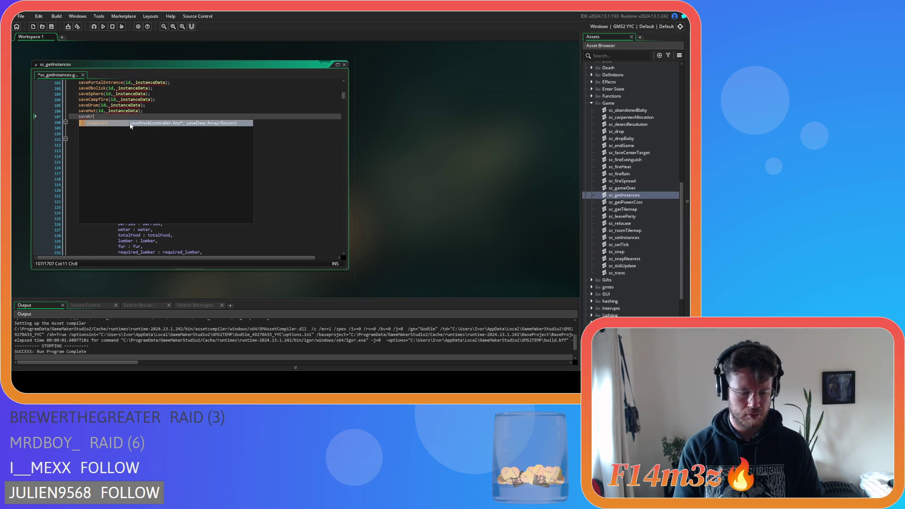
key(Return)
text((id, _instanceData);)
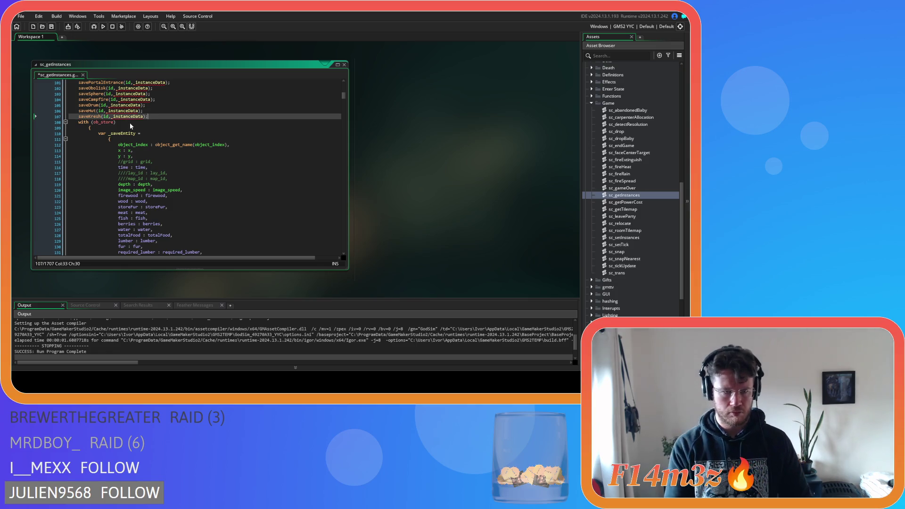
Replace the store and ob_foxden blocks with saveStore and saveFoxden(id, _instanceData) calls
scroll(129, 122, down, 7)
scroll(118, 131, up, 4)
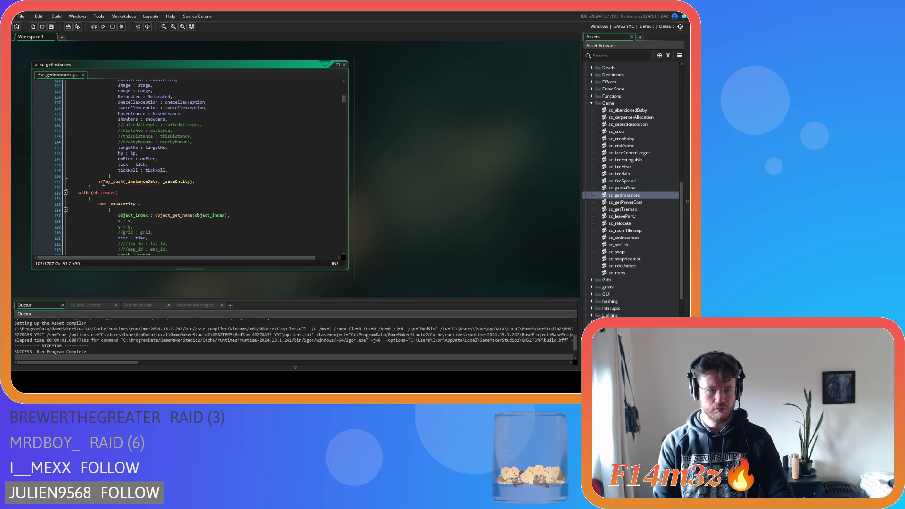
mouse_move(111, 173)
mouse_down()
mouse_move(83, 94)
mouse_move(79, 109)
mouse_up()
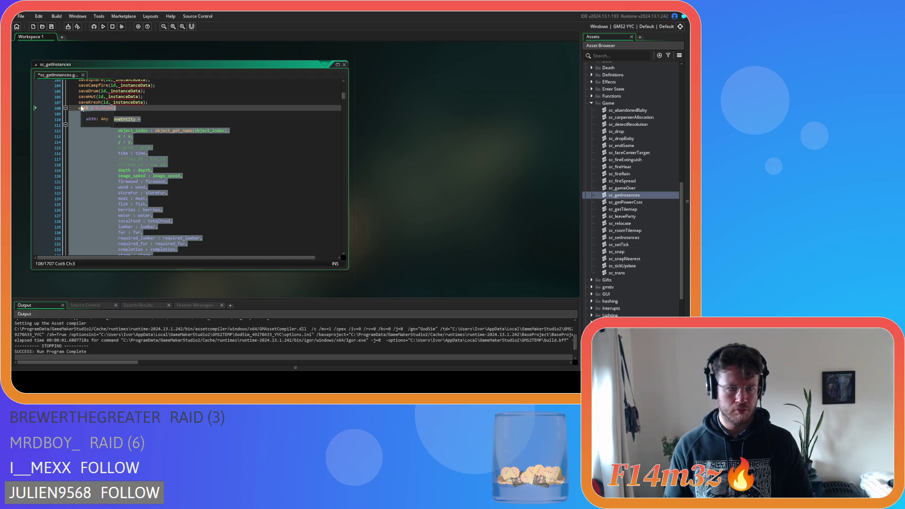
text(saveSt)
key(Return)
text((id, _instanceData);)
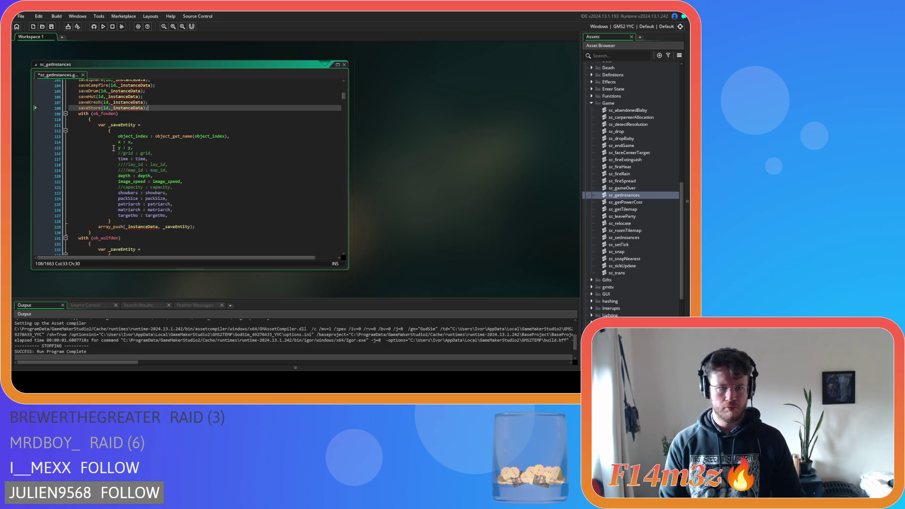
mouse_move(96, 234)
mouse_down()
mouse_move(94, 150)
mouse_move(71, 113)
mouse_up()
text(id,_instanceData)
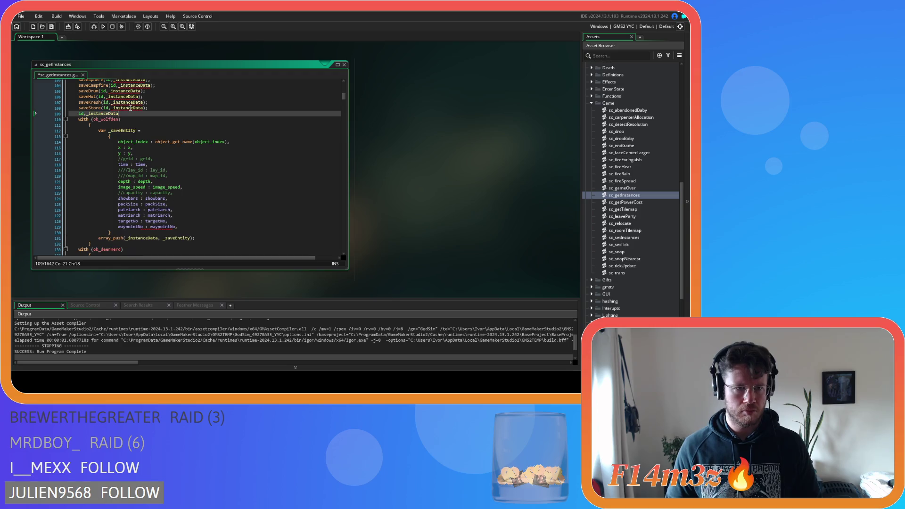
key(ctrl+z)
text(save)
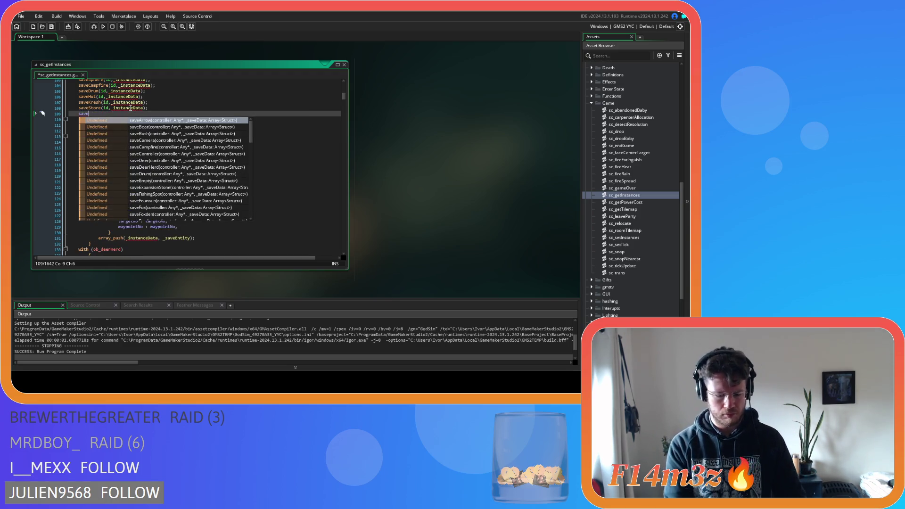
text(Foxd)
key(Return)
text(id, _instanceData)
Replace the ob_wolfden and ob_deerHerd blocks with save calls and begin saveRabbitWarren
mouse_move(104, 244)
mouse_down()
mouse_move(76, 197)
mouse_move(76, 117)
mouse_up()
text(s)
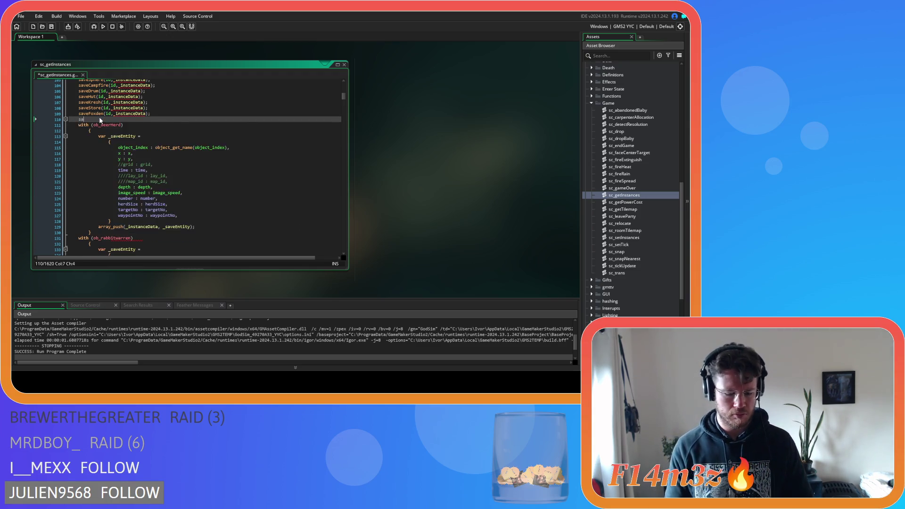
text(aveWolf)
key(Return)
text(()
text(id, _instanceData)
text())
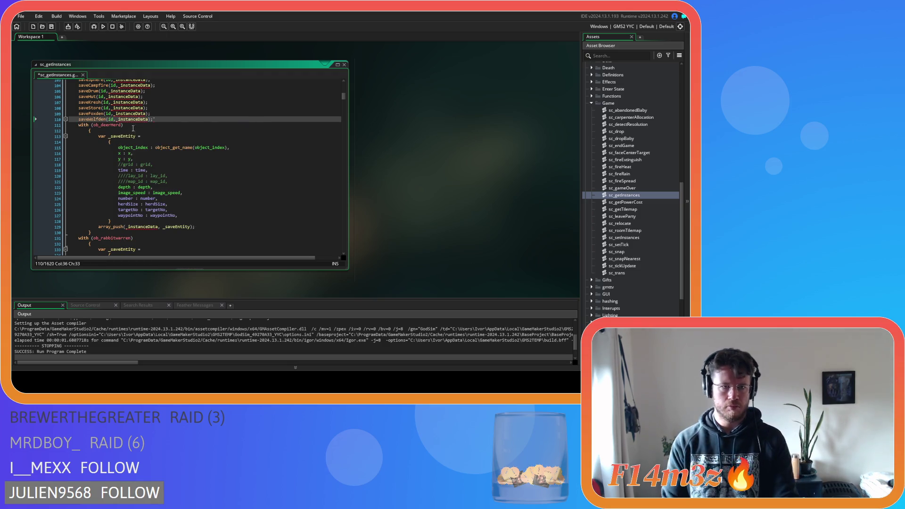
mouse_move(92, 232)
mouse_down()
mouse_move(73, 210)
mouse_move(73, 125)
mouse_up()
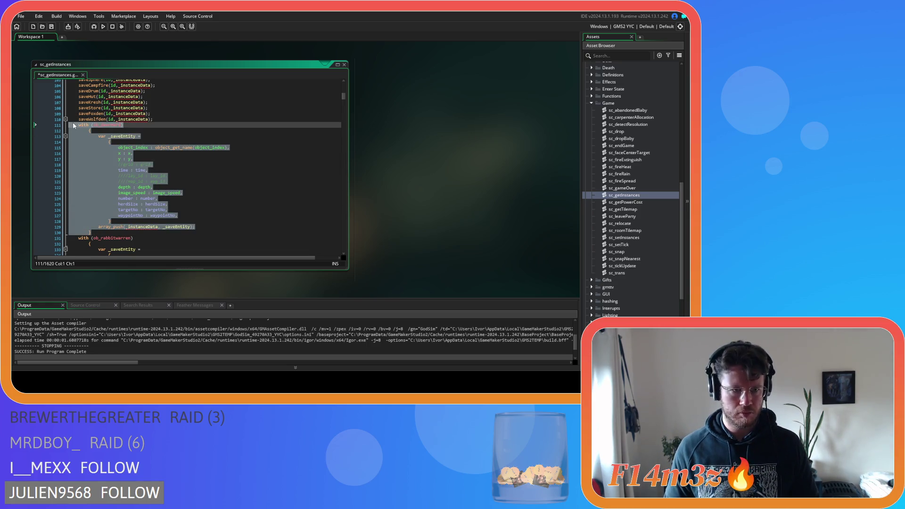
text(saveDeer)
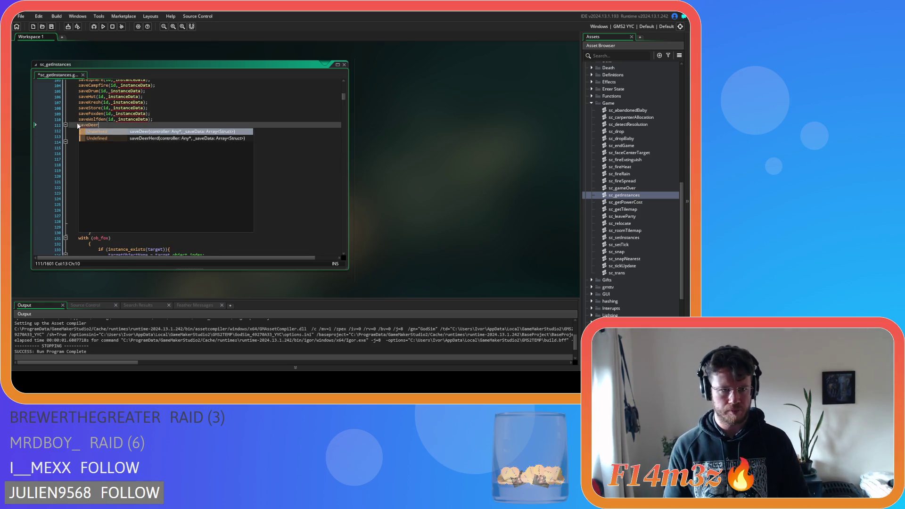
text(Herd()
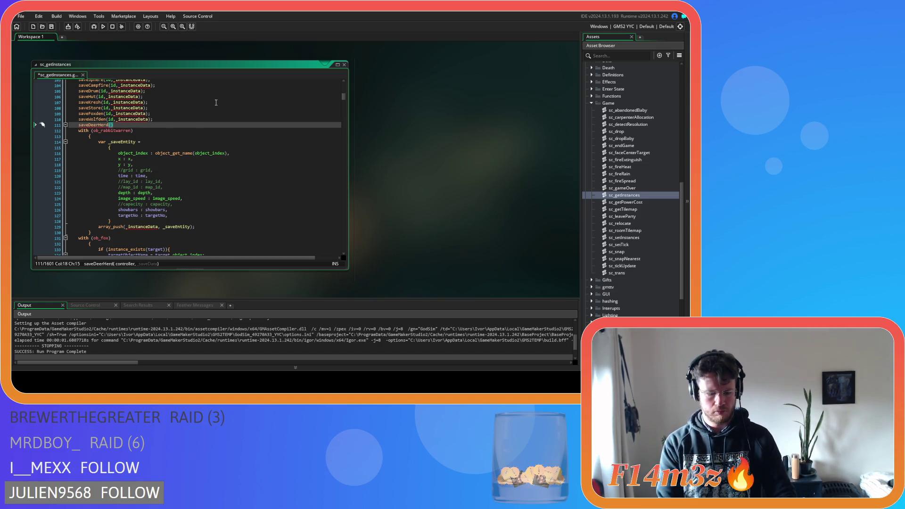
text(id,_instanceData);)
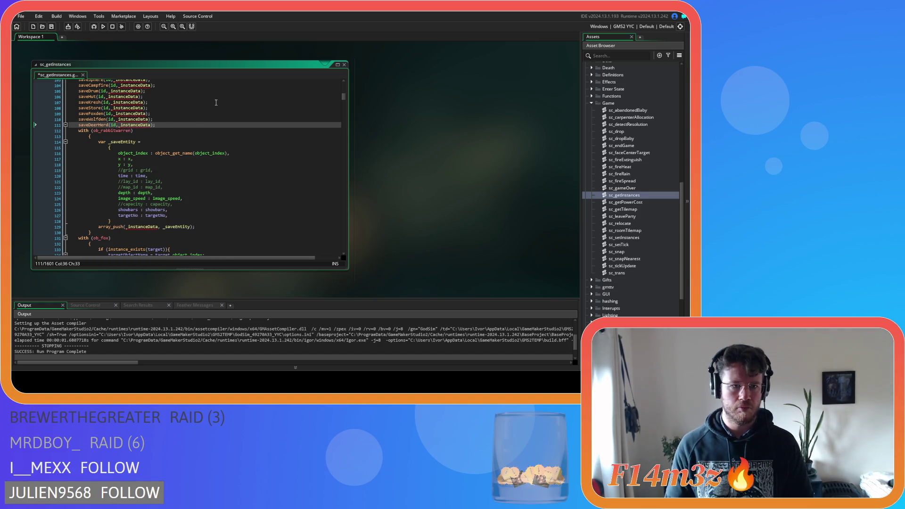
drag(92, 232, 68, 131)
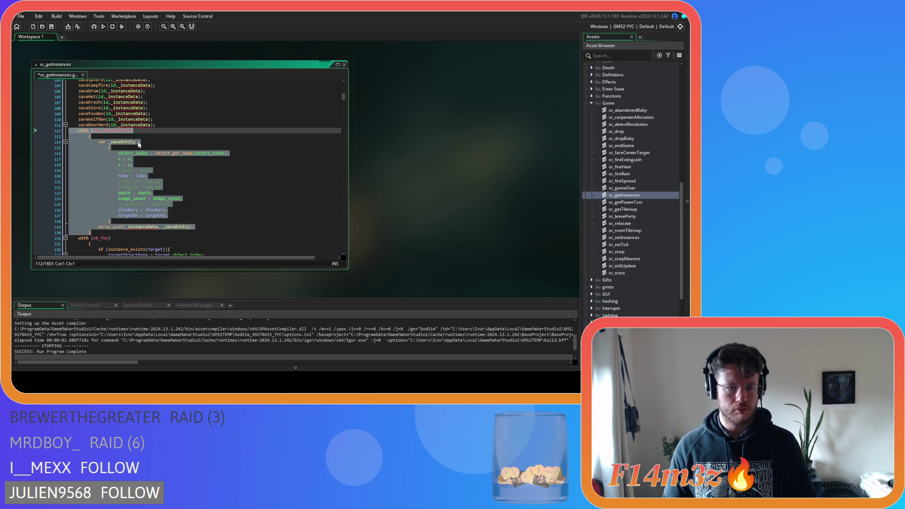
text(id,_instanceData)
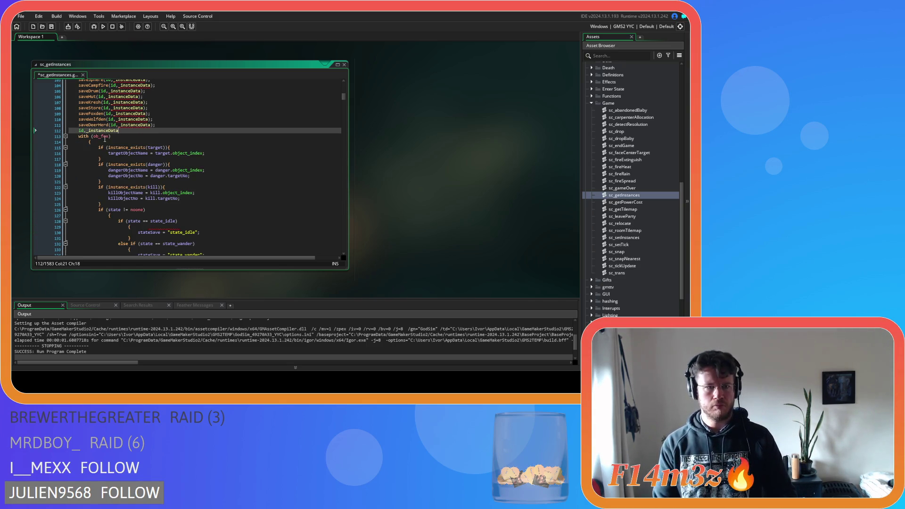
key(ctrl+z)
text(saveRabb)
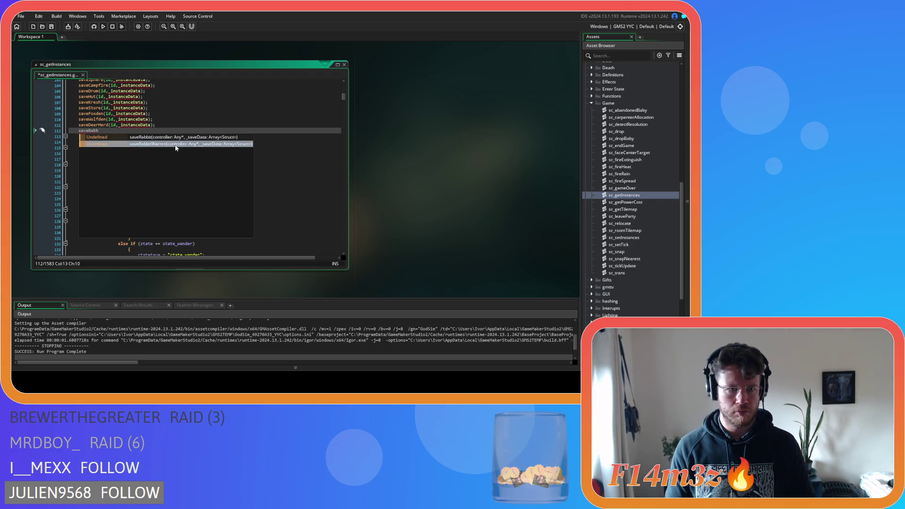
double_click(175, 143)
Finish the saveRabbitWarren(id,_instanceData); call and replace the ob_fox block with saveFox(id,_instanceData);
text(id,_instanceData)
text();)
scroll(141, 155, down, 15)
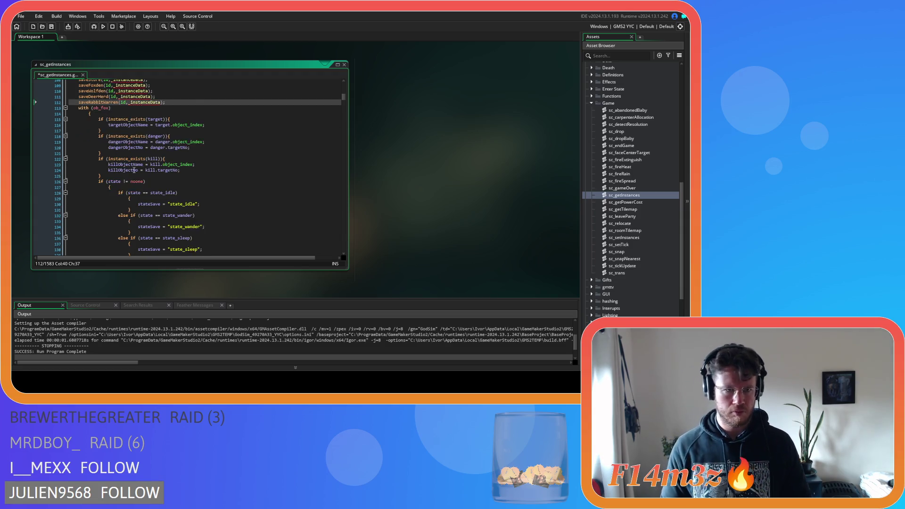
scroll(124, 160, down, 20)
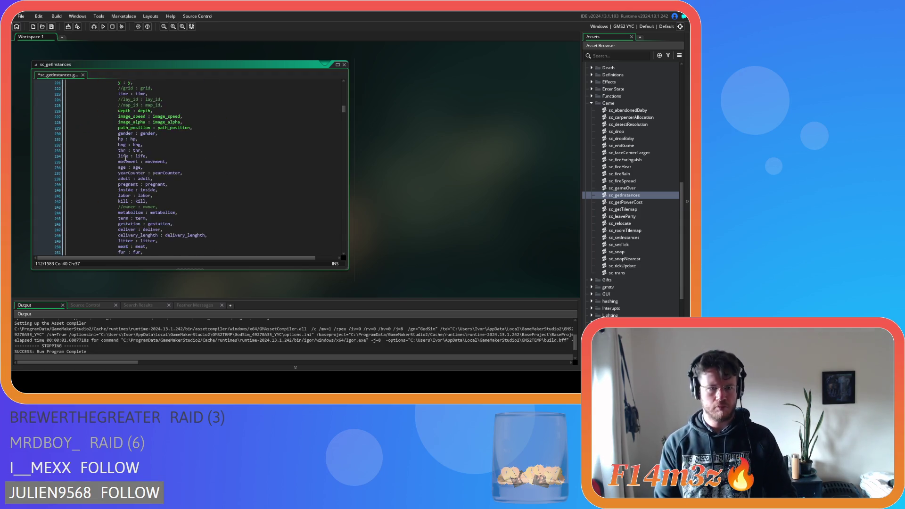
mouse_move(125, 158)
mouse_down()
mouse_move(104, 141)
mouse_move(104, 80)
mouse_move(98, 206)
mouse_up()
drag(104, 126, 78, 139)
text(saveFo)
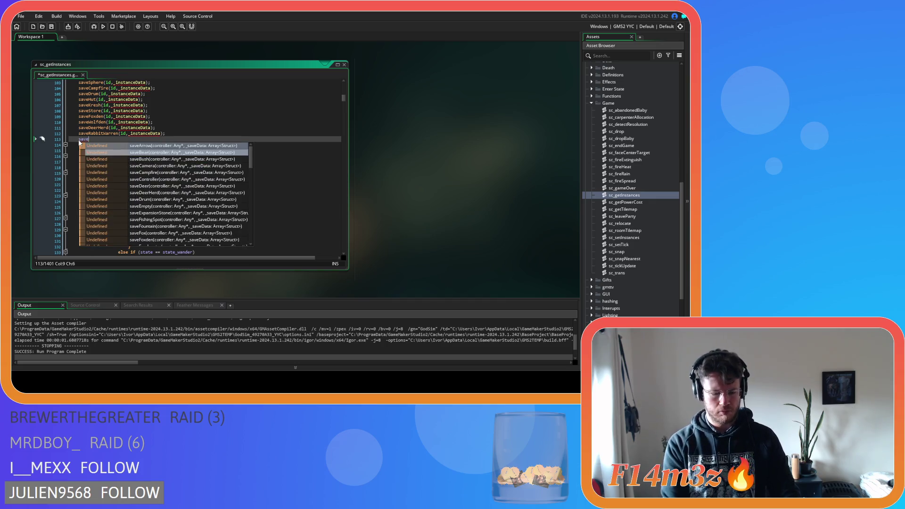
key(Return)
text(id,_instanceData)
text(;)
Replace the ob_wolf with-block with a saveWolf(id,_instanceData) call
scroll(94, 137, down, 3)
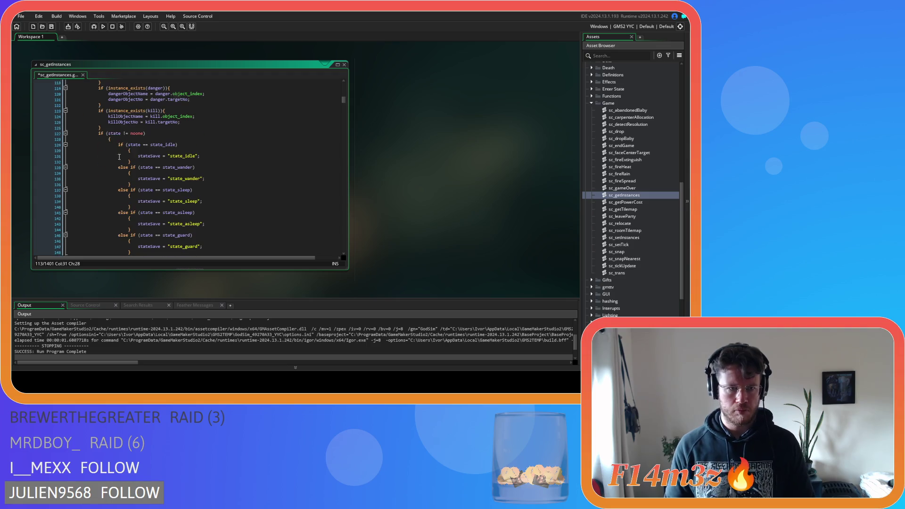
scroll(99, 112, down, 20)
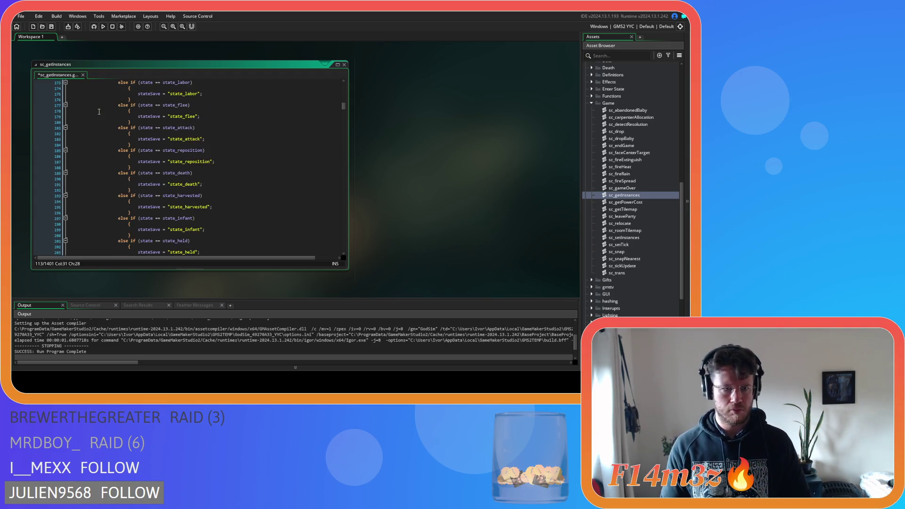
scroll(100, 105, down, 5)
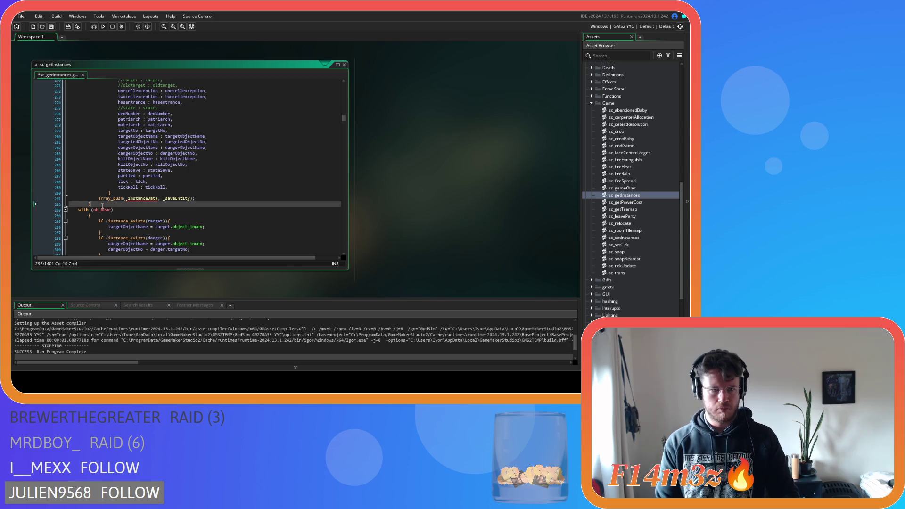
drag(94, 205, 94, 151)
scroll(88, 137, up, 10)
scroll(91, 151, up, 20)
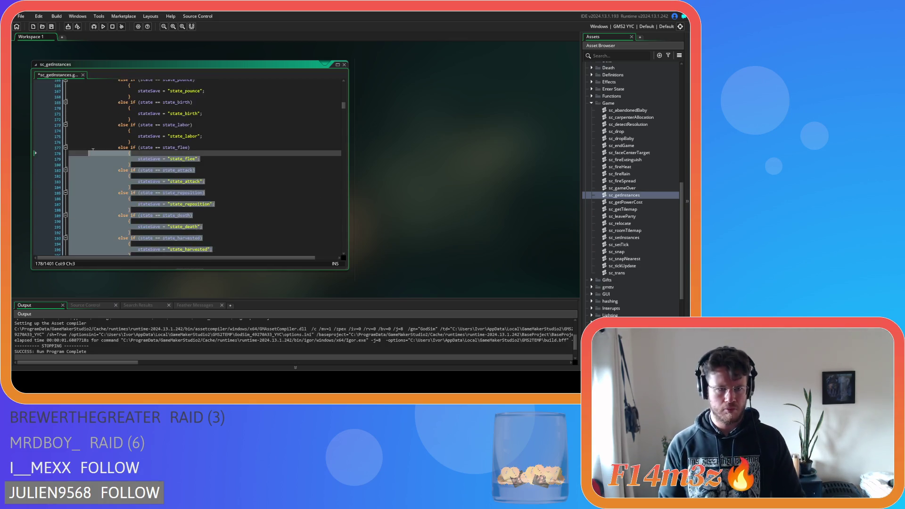
scroll(92, 161, up, 3)
shift+click(78, 161)
key(BackSpace)
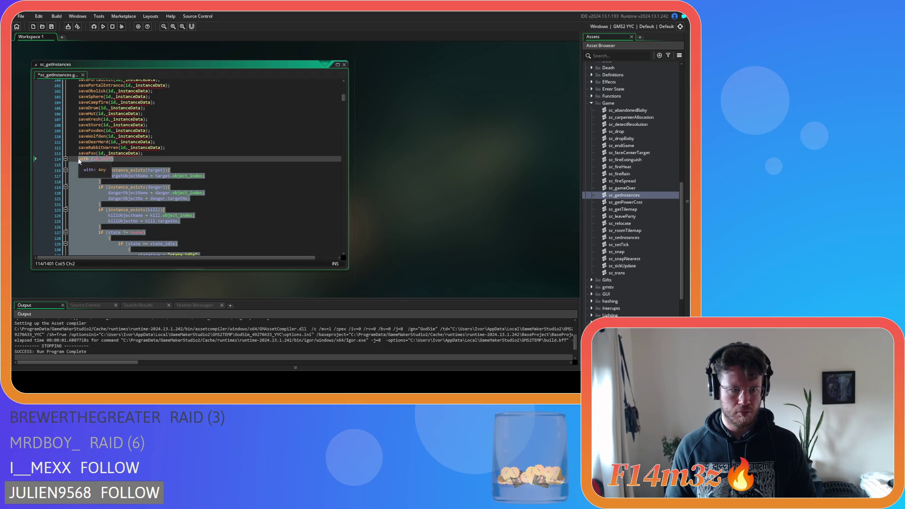
text(saveWolf)
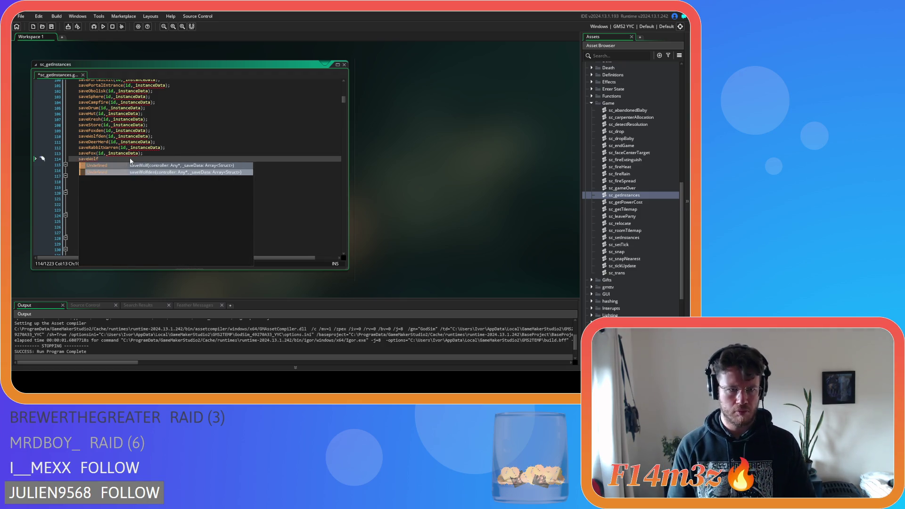
key(Escape)
key(ctrl+v)
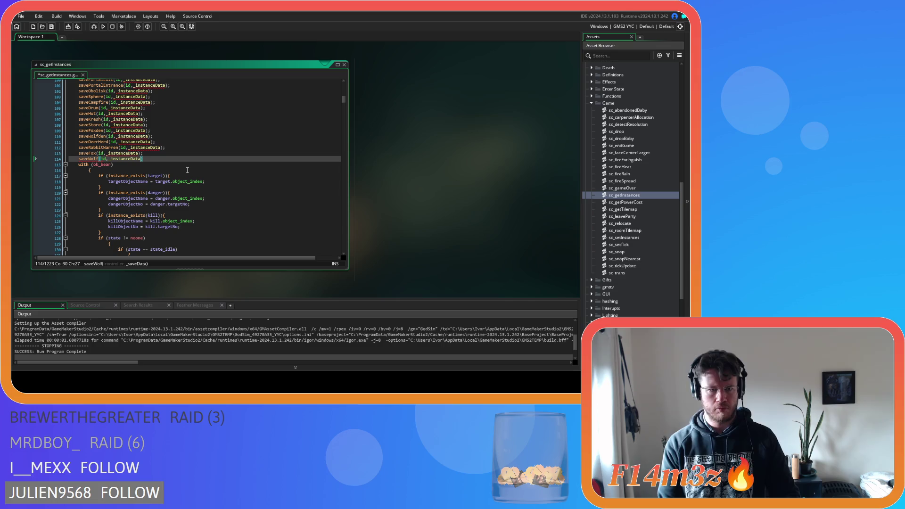
Select the ob_bear with-block and start replacing it with saveBear(
scroll(215, 170, down, 20)
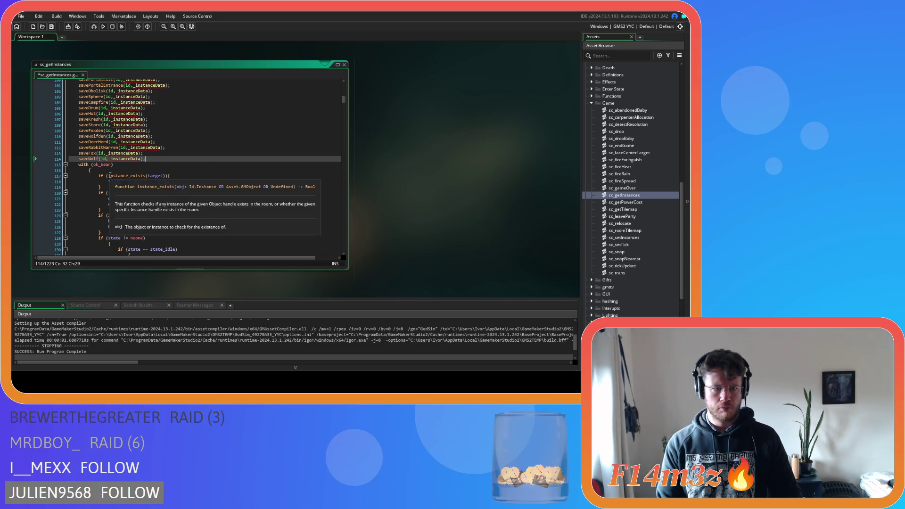
scroll(107, 174, down, 20)
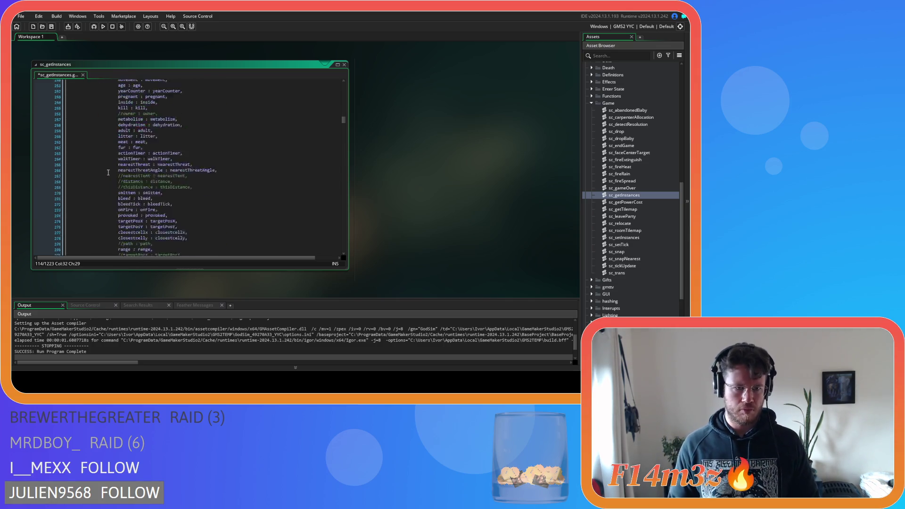
mouse_move(92, 148)
mouse_down()
mouse_move(84, 113)
mouse_move(95, 144)
mouse_move(80, 165)
mouse_up()
scroll(84, 113, up, 20)
scroll(95, 144, up, 20)
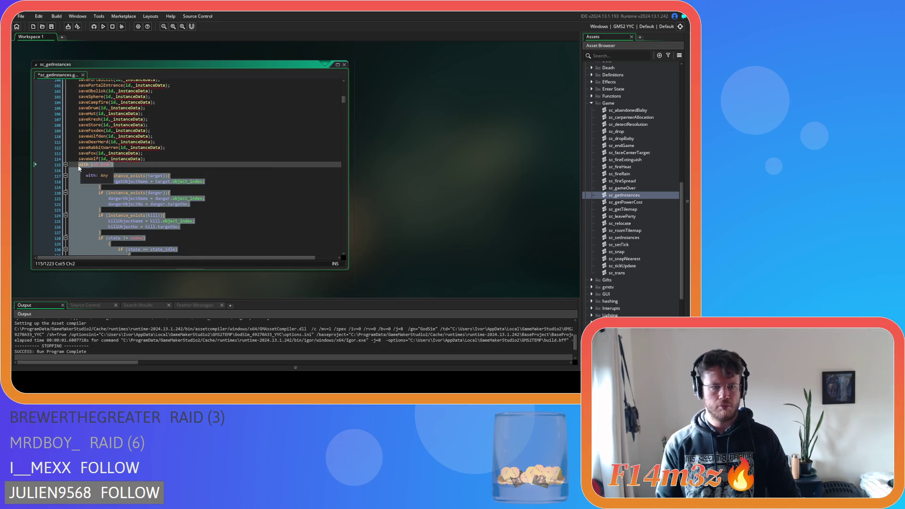
text(saveBear)
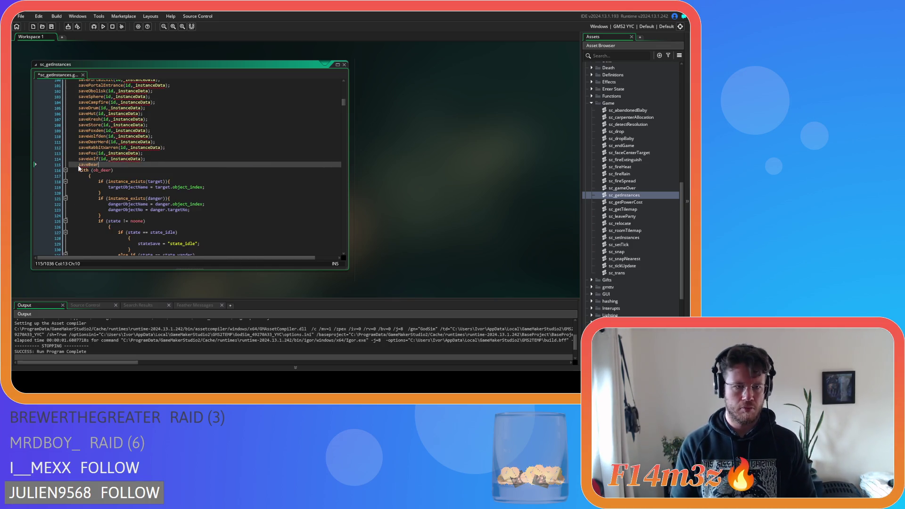
text((id,_instanceData);)
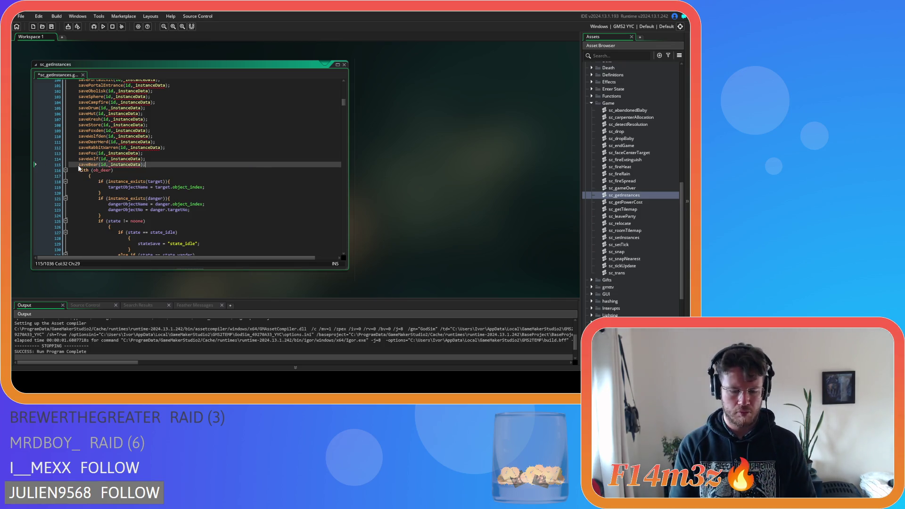
Replace the ob_deer with-block with saveDeer(id,_instanceData);
scroll(99, 171, down, 20)
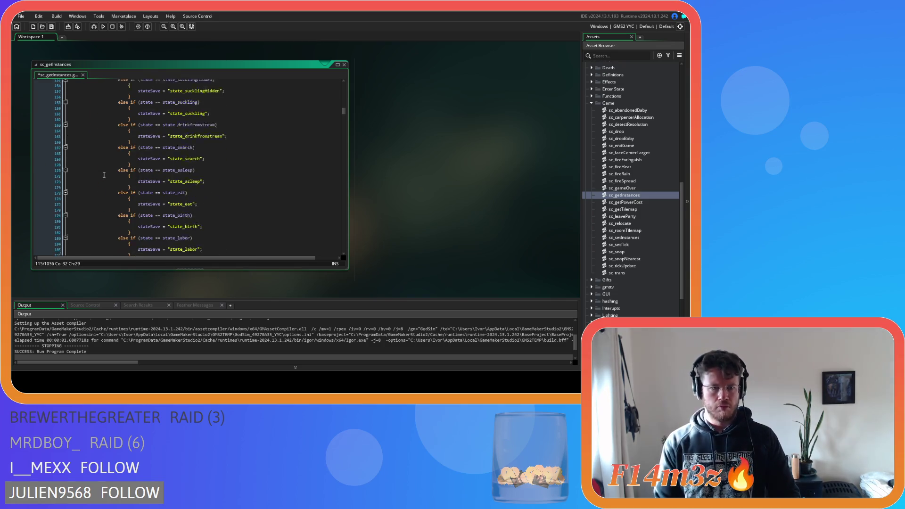
scroll(103, 167, down, 5)
mouse_move(76, 148)
mouse_down()
mouse_move(77, 108)
mouse_move(88, 124)
mouse_move(84, 156)
mouse_move(78, 140)
mouse_up()
scroll(88, 123, up, 20)
scroll(81, 150, up, 14)
text(saveDeer)
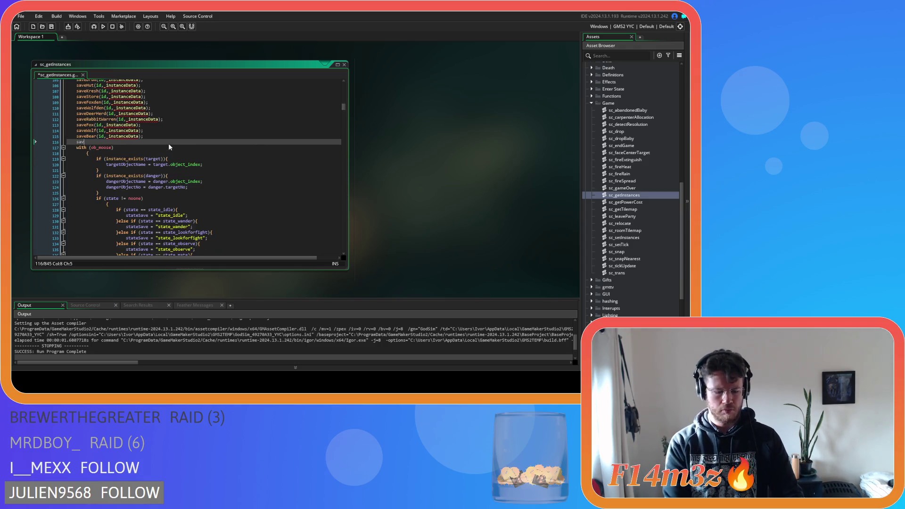
key(Escape)
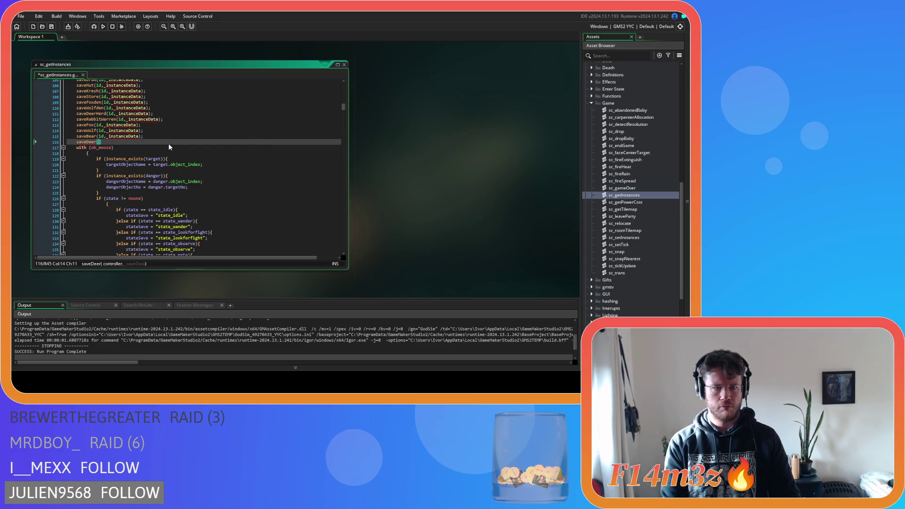
text(id,_instanceData)
text();)
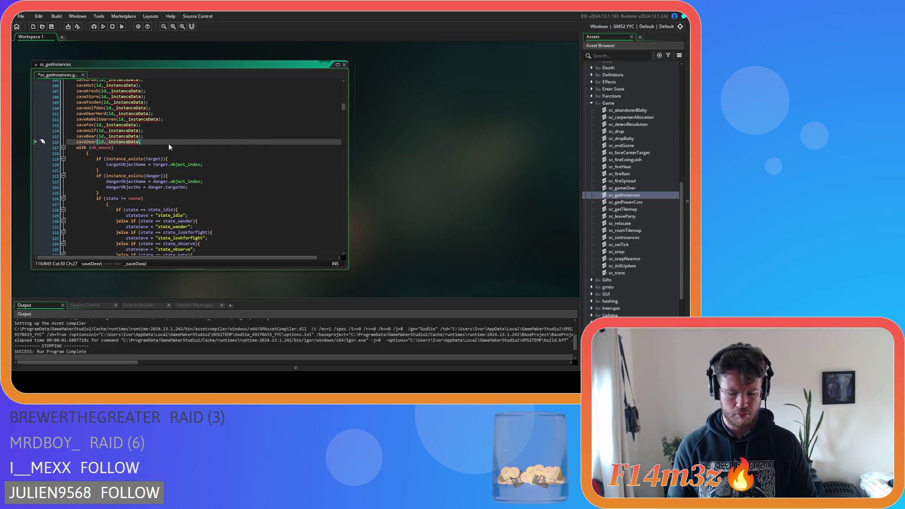
Replace the ob_moose with-block with saveMoose(id,_instanceData)
scroll(162, 146, down, 13)
scroll(156, 149, down, 20)
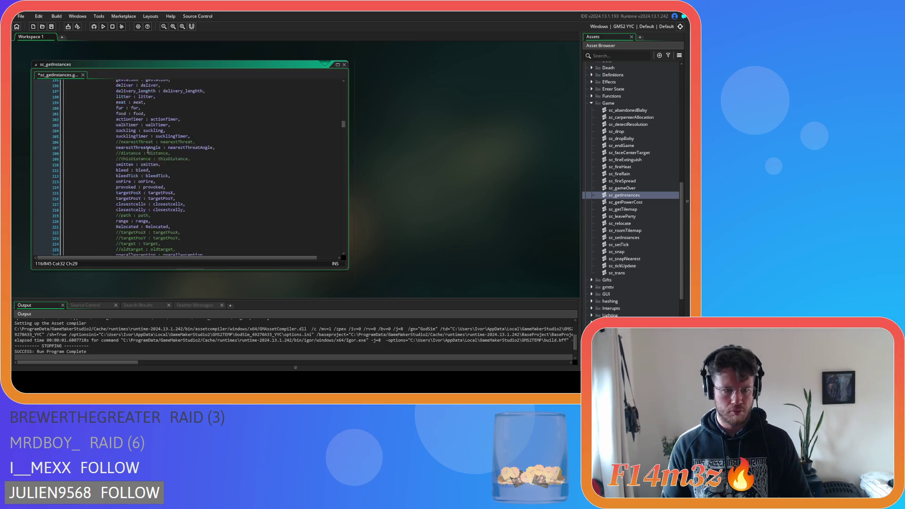
drag(89, 213, 97, 156)
key(shift+Page_Up)
key(shift+Page_Up)
key(shift+Page_Up)
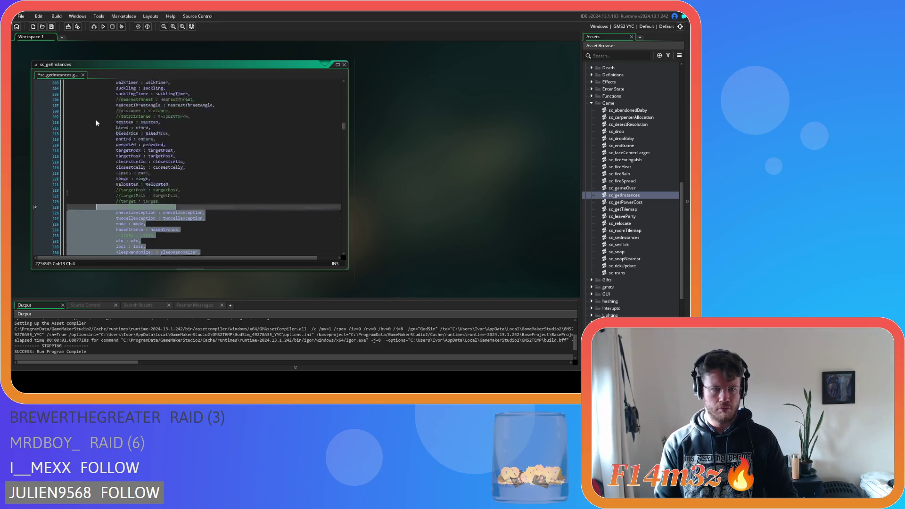
key(shift+Up)
key(shift+Up)
key(shift+Up)
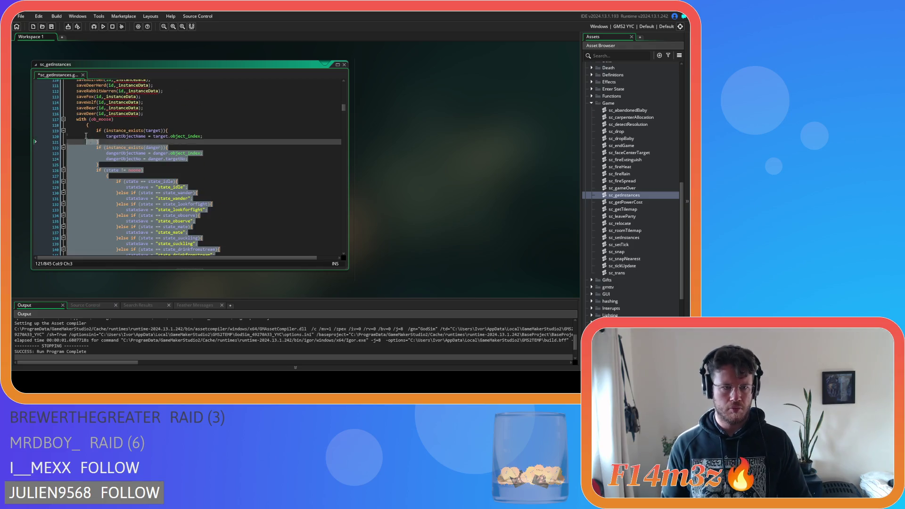
text(saveMoose(id,_instanceData);)
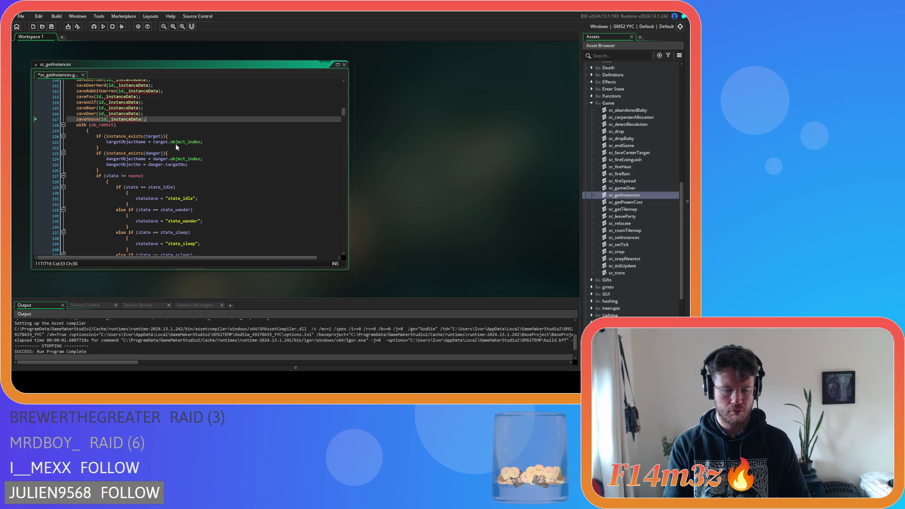
Replace the ob_rabbit with-block with saveRabbit(id,_instanceData);
scroll(119, 139, down, 20)
scroll(119, 139, down, 4)
mouse_move(92, 137)
mouse_down()
mouse_move(95, 129)
mouse_move(105, 152)
mouse_move(81, 172)
mouse_up()
scroll(105, 141, up, 20)
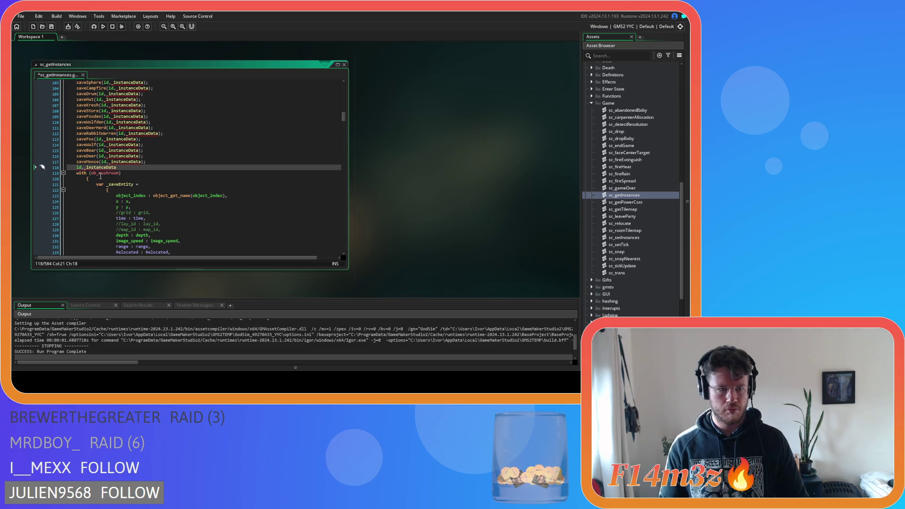
text(saveRabb)
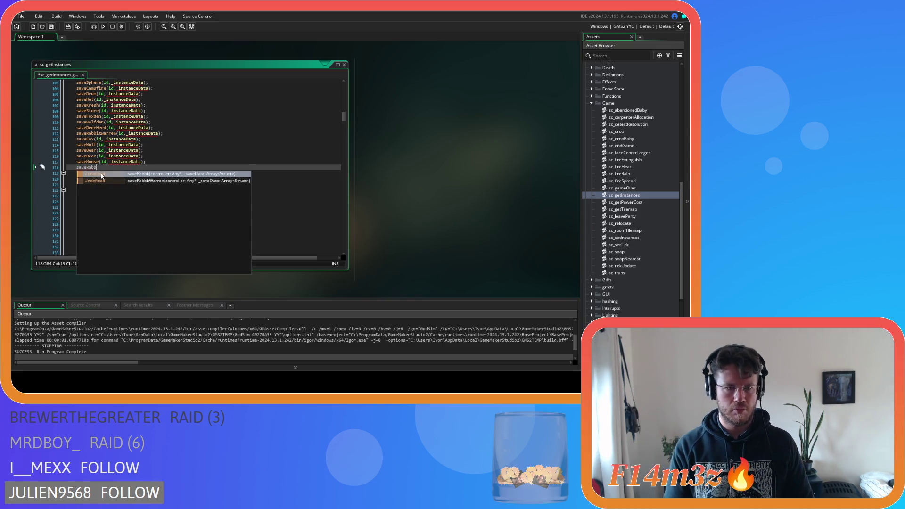
click(101, 174)
text((id,_instanceData);)
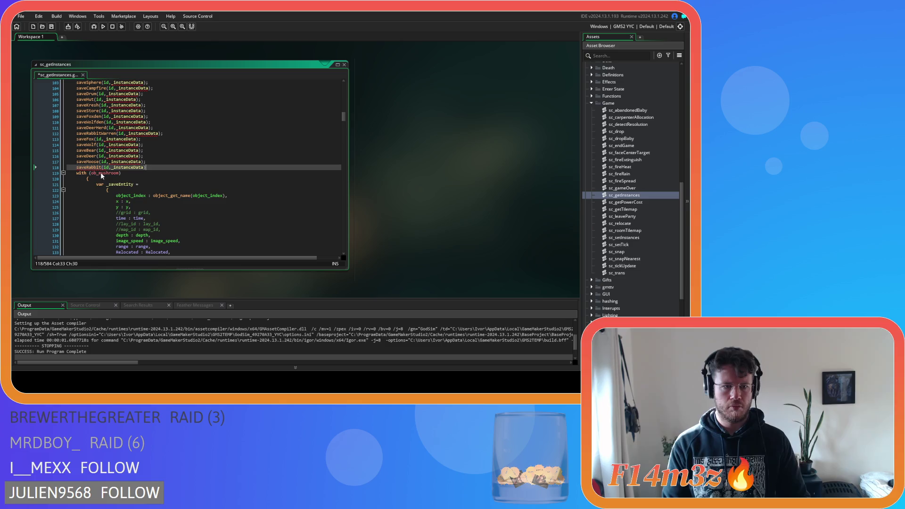
Replace the ob_mushroom and ob_bush blocks with saveMushroom and saveBush calls
scroll(165, 163, down, 3)
scroll(166, 163, up, 3)
mouse_move(207, 250)
mouse_down()
mouse_move(81, 136)
mouse_move(76, 158)
mouse_up()
key(BackSpace)
text(saveMush)
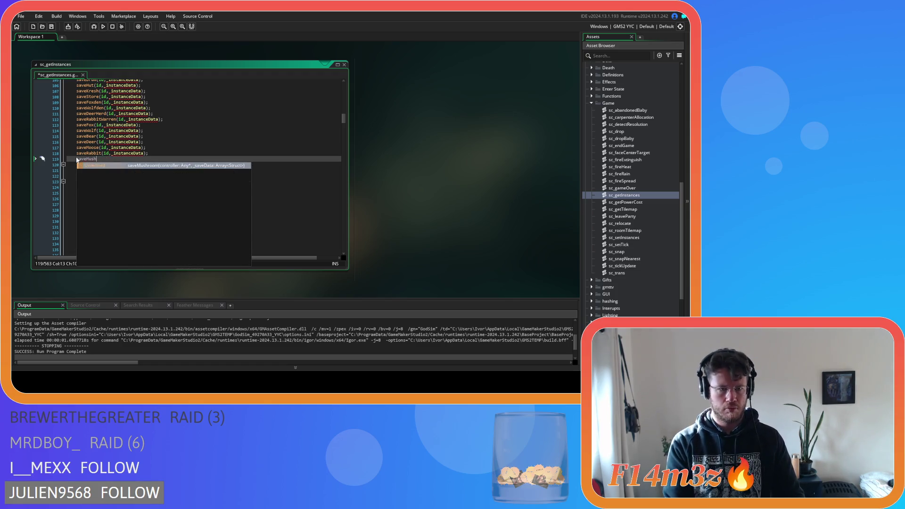
key(Return)
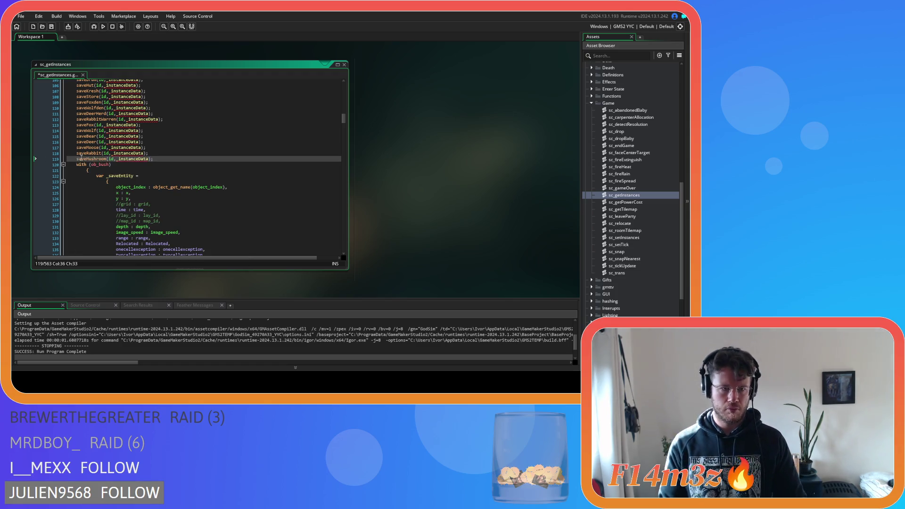
scroll(81, 157, down, 5)
mouse_move(188, 244)
mouse_down()
mouse_move(78, 172)
mouse_move(75, 138)
mouse_up()
text(saveBus)
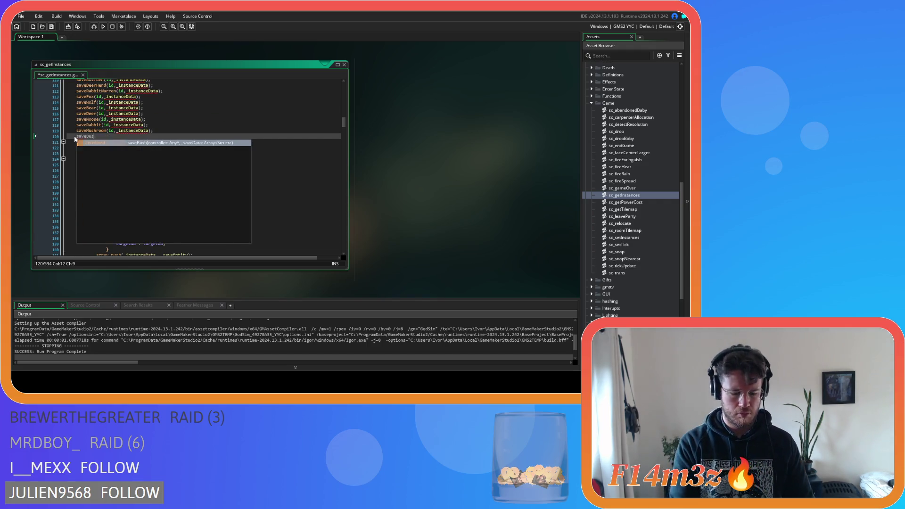
key(Return)
text(id,_instanceData);)
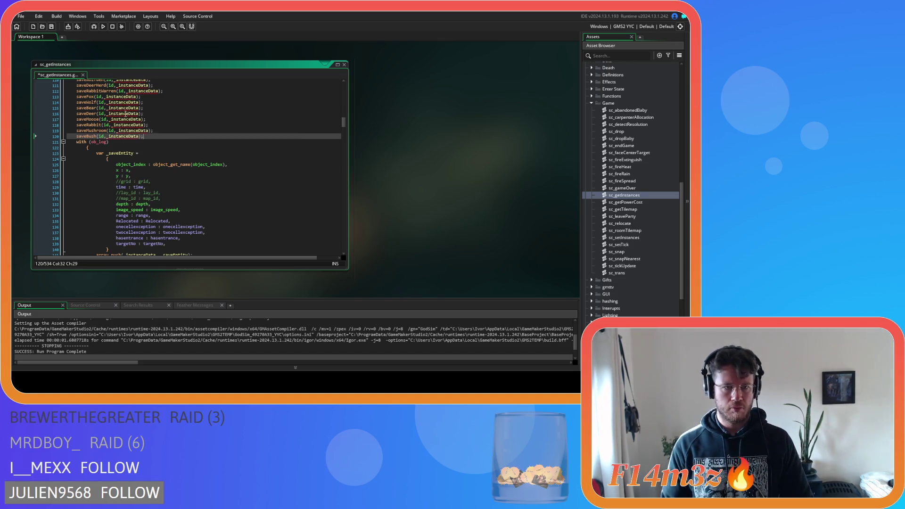
Replace the ob_log and ob_tree blocks with saveLog(id,_instanceData); and saveTree(id,_instanceData); calls
scroll(85, 165, down, 4)
mouse_move(91, 190)
mouse_down()
mouse_move(93, 154)
mouse_move(75, 127)
mouse_up()
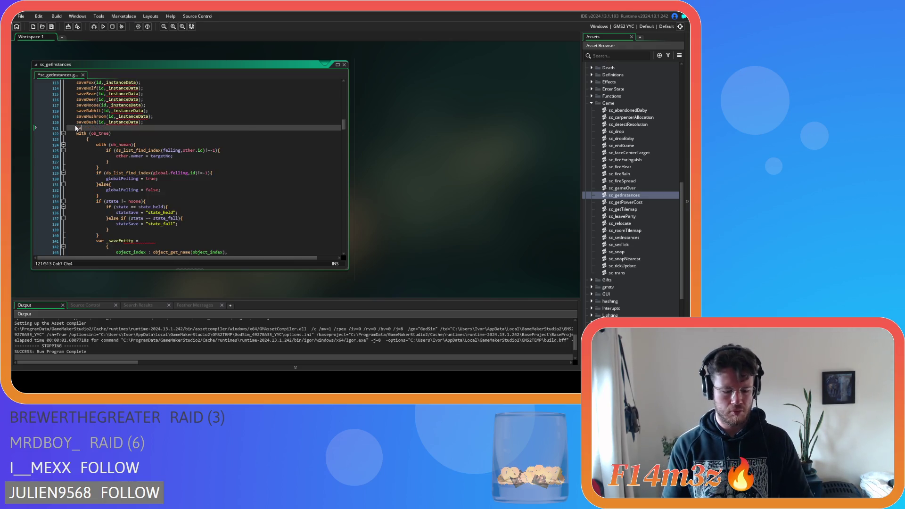
text(saveLo)
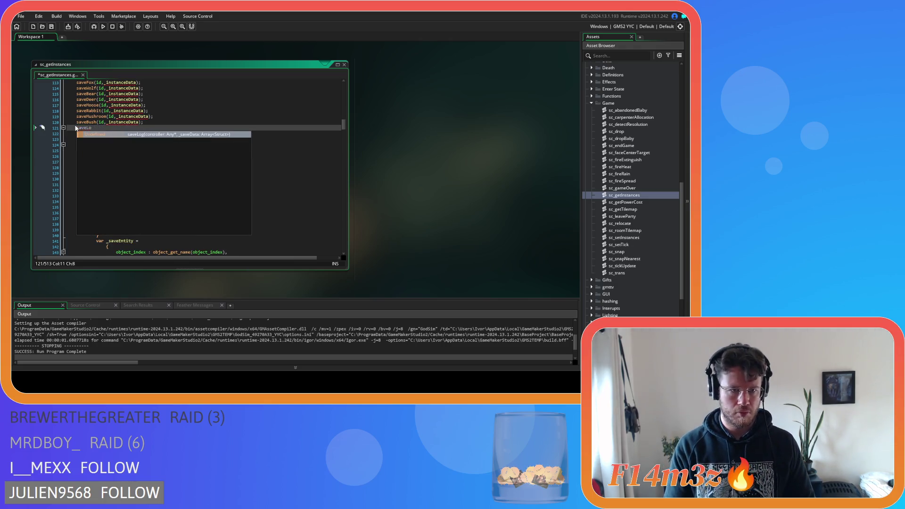
key(Return)
text((id,_instanceData);)
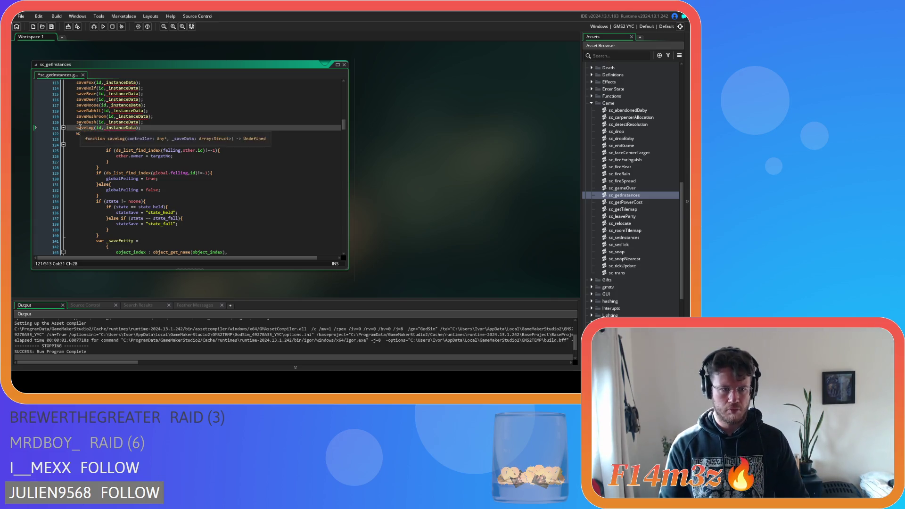
scroll(107, 177, down, 10)
mouse_move(95, 200)
mouse_down()
mouse_move(85, 127)
mouse_move(78, 150)
mouse_up()
key(ctrl+x)
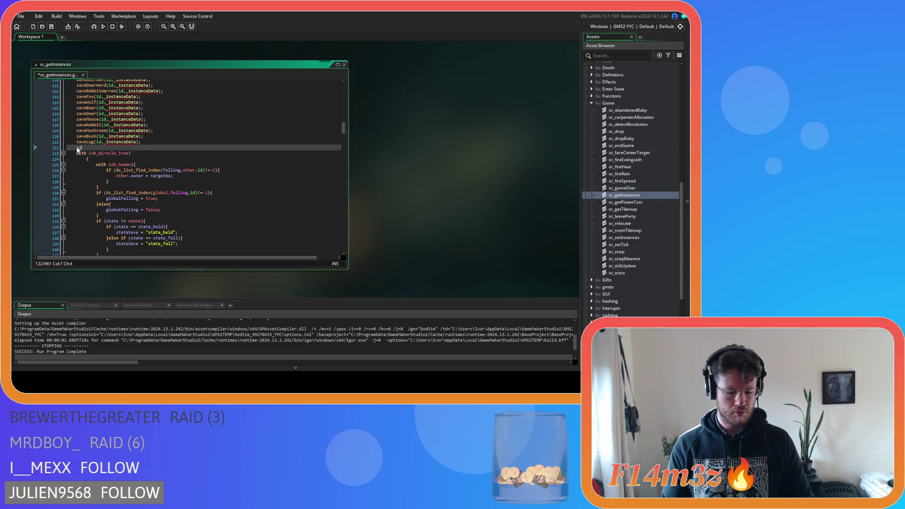
text(saveTree(id,_instanceData);)
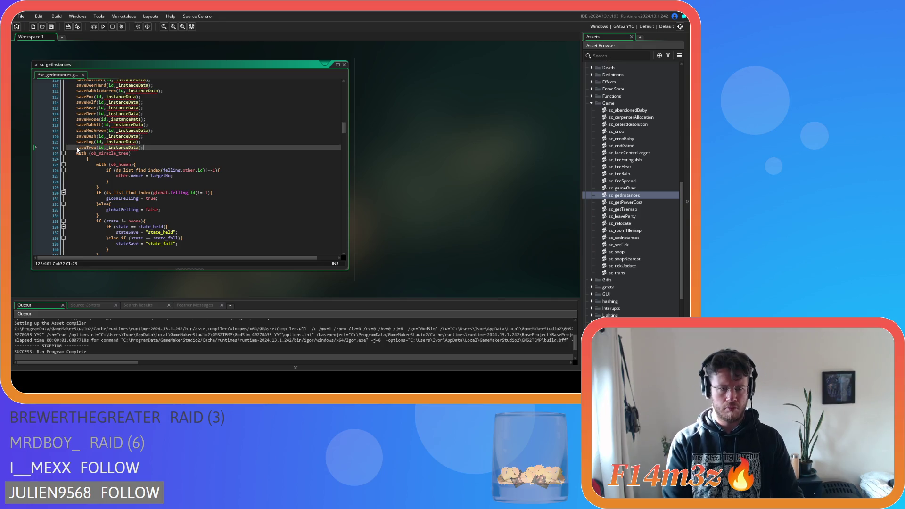
Replace the ob_miracle_tree and ob_tree_stump blocks with saveMiracleTree and saveTreeStump calls
scroll(80, 151, down, 12)
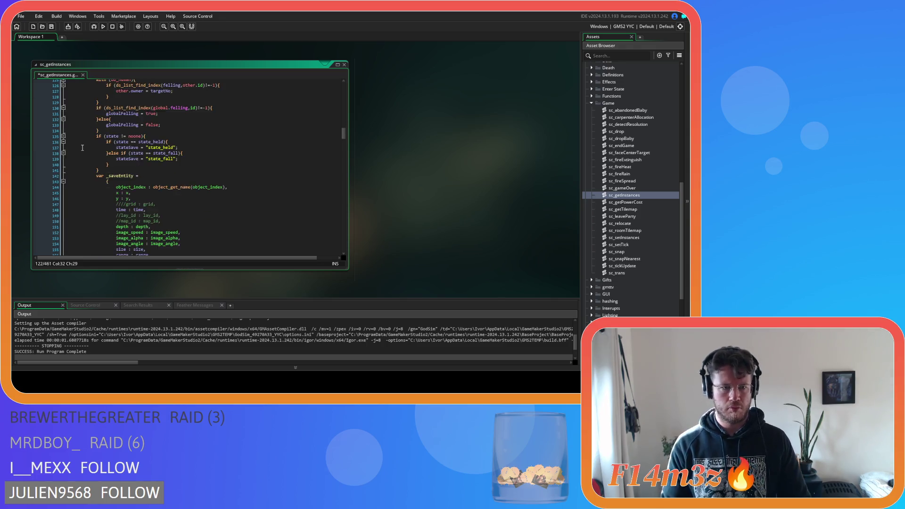
drag(90, 249, 89, 145)
scroll(87, 141, up, 10)
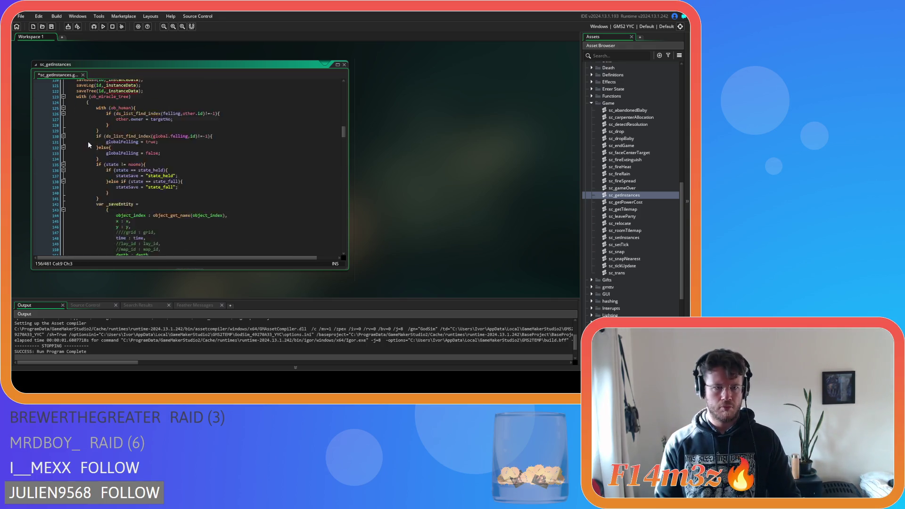
shift+click(77, 124)
text(saveMira)
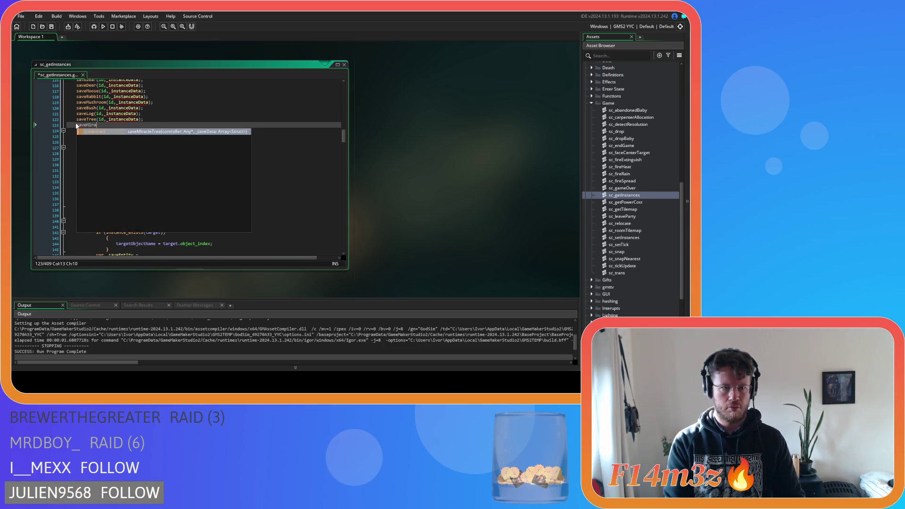
key(Return)
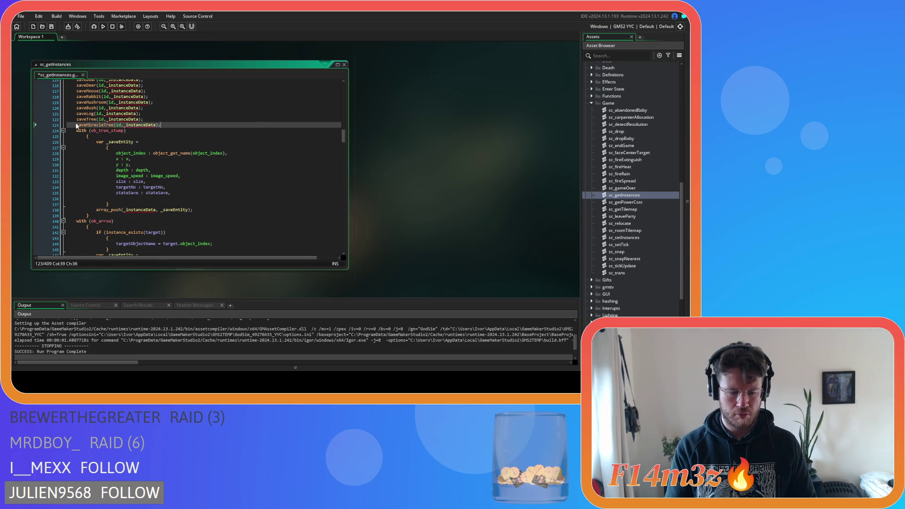
drag(68, 220, 72, 134)
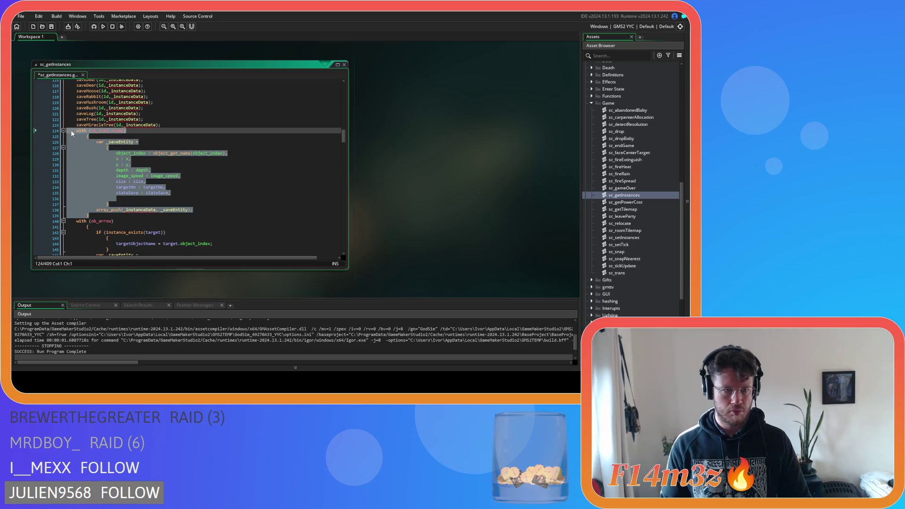
text(saveTreeS)
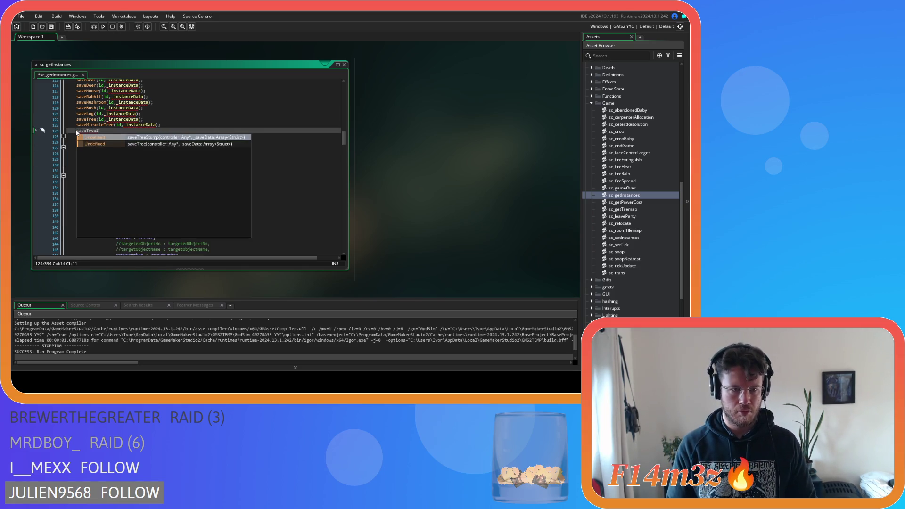
key(Return)
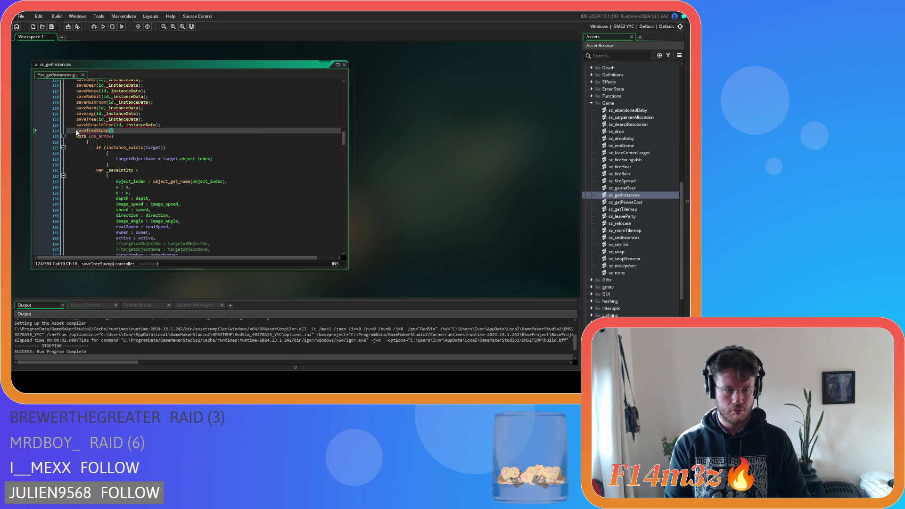
Replace the ob_arrow and ob_waypoint blocks with saveArrow and saveWaypoint calls
scroll(167, 130, down, 5)
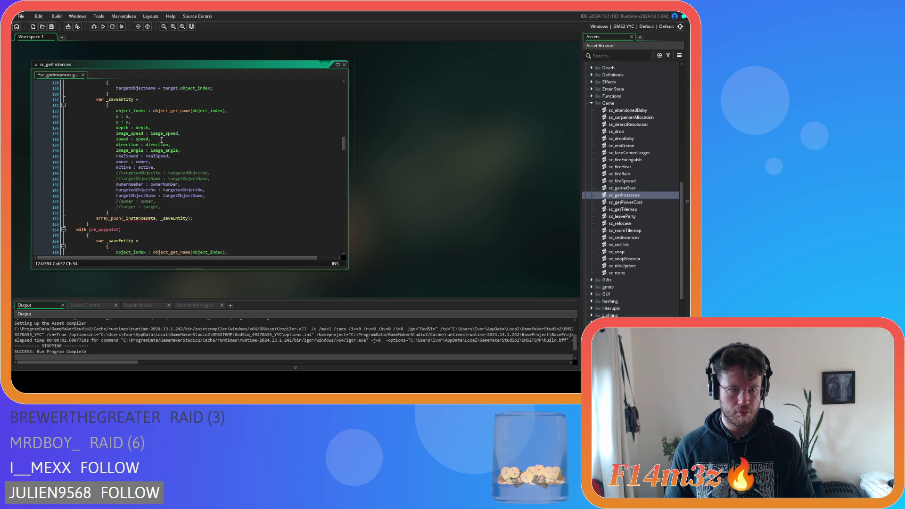
mouse_move(160, 195)
mouse_down()
mouse_move(78, 178)
mouse_move(78, 156)
mouse_up()
key(shift+Up)
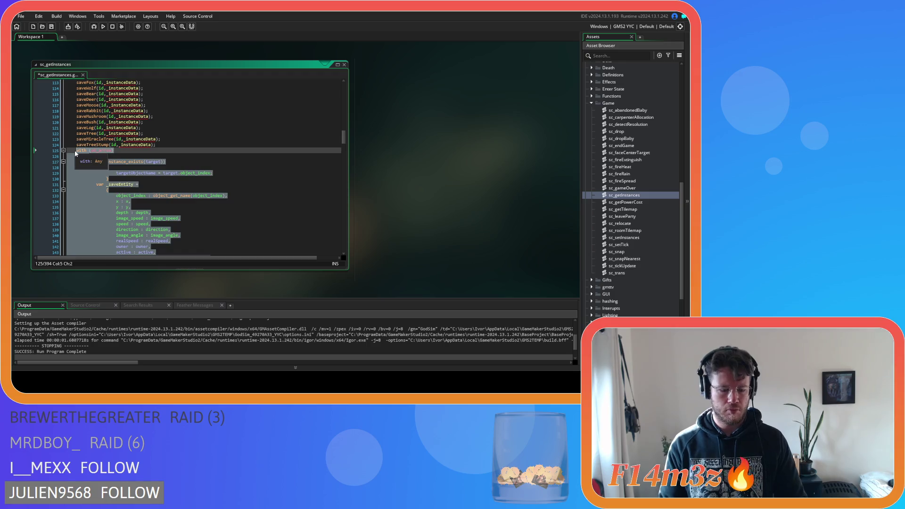
text(saveArrow)
key(Return)
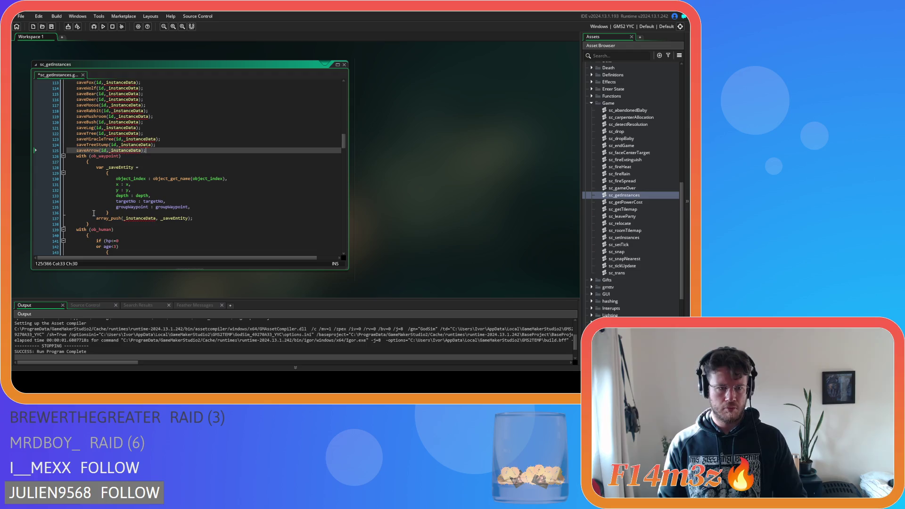
drag(93, 224, 77, 157)
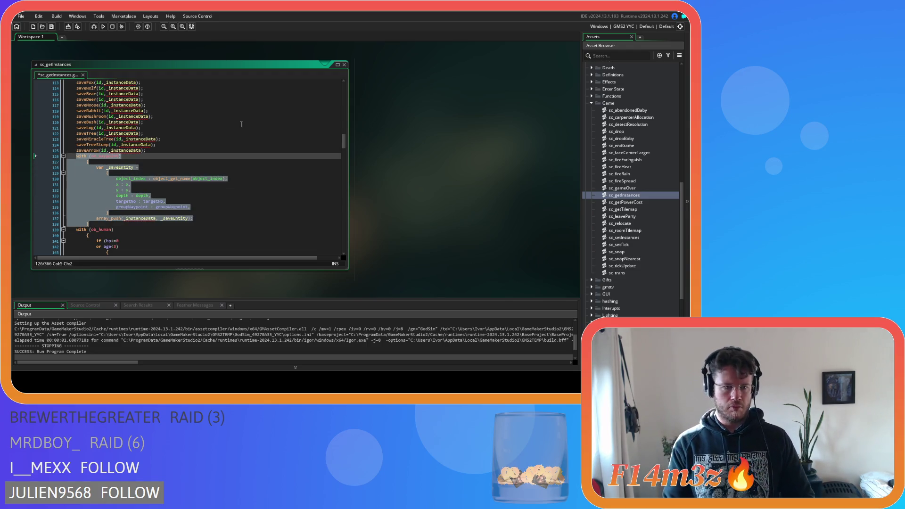
text(saveWA)
key(Return)
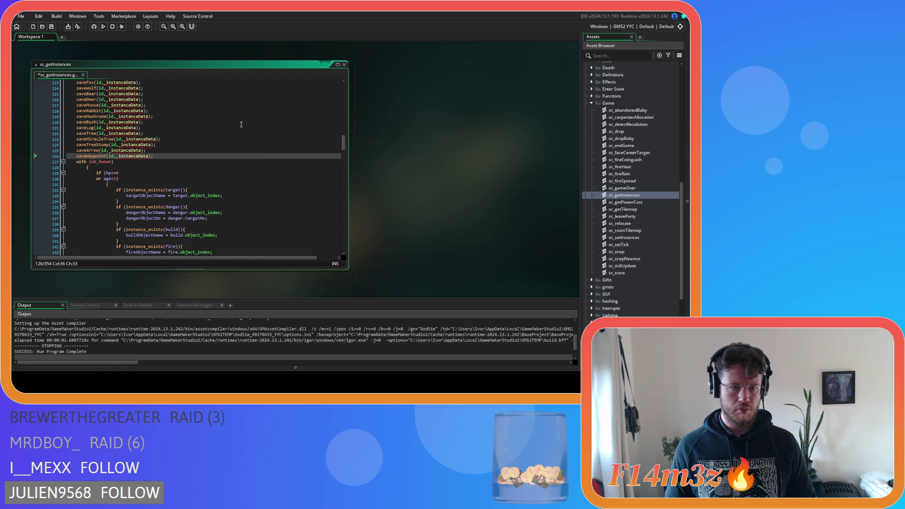
scroll(241, 123, down, 20)
scroll(152, 144, down, 20)
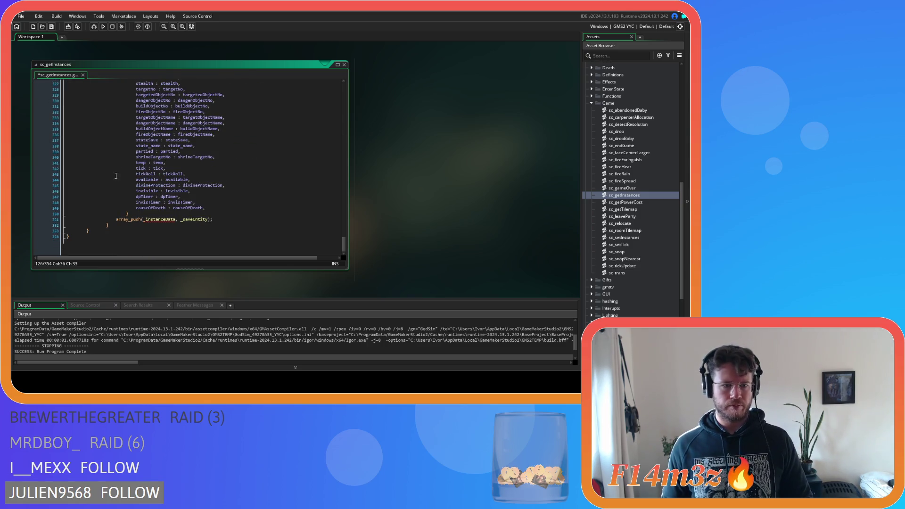
click(340, 234)
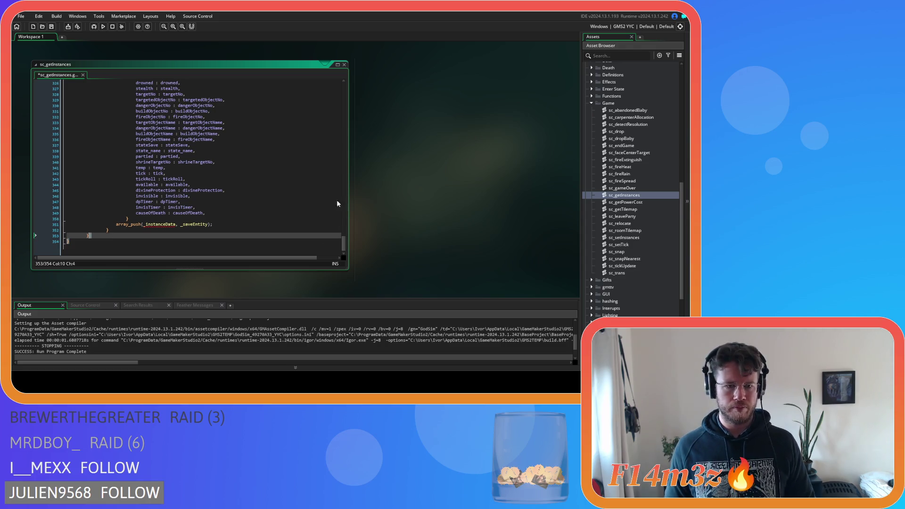
drag(343, 242, 336, 151)
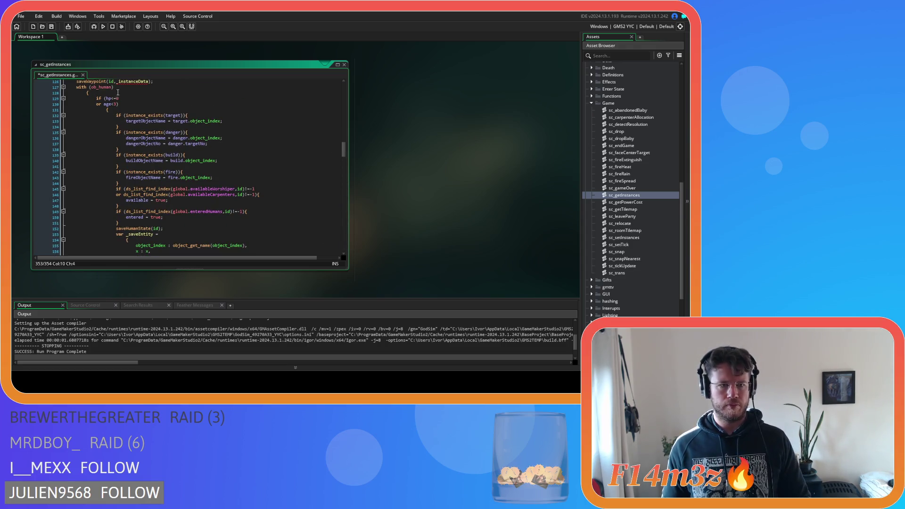
scroll(123, 87, up, 2)
click(112, 136)
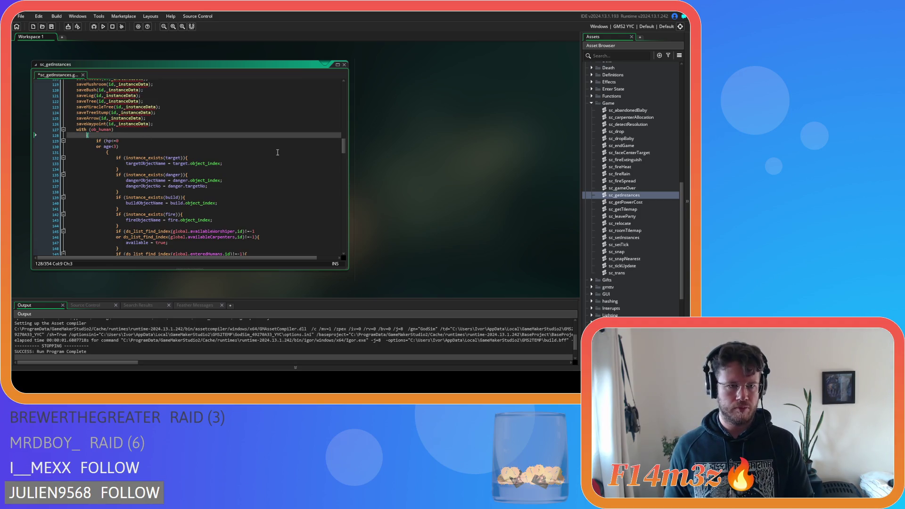
drag(344, 143, 345, 263)
drag(94, 235, 109, 172)
scroll(109, 121, up, 10)
scroll(109, 177, up, 15)
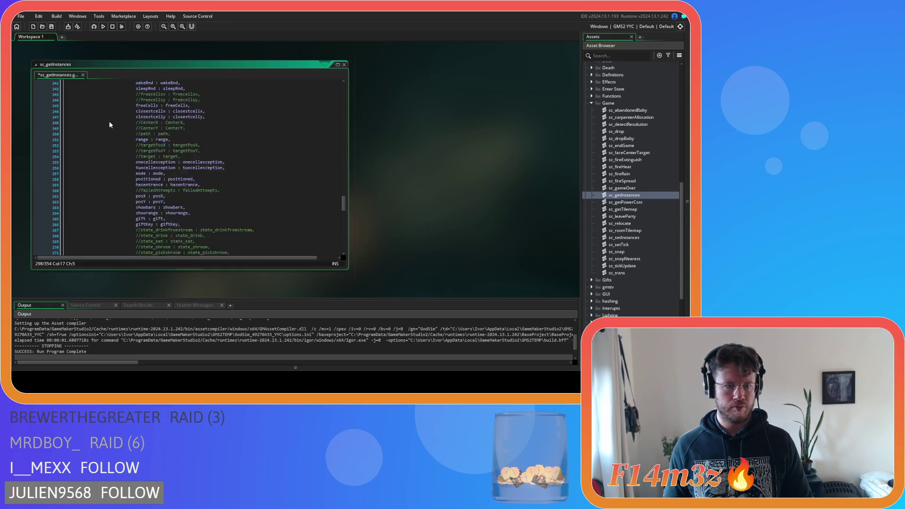
scroll(109, 177, up, 1)
drag(109, 177, 81, 164)
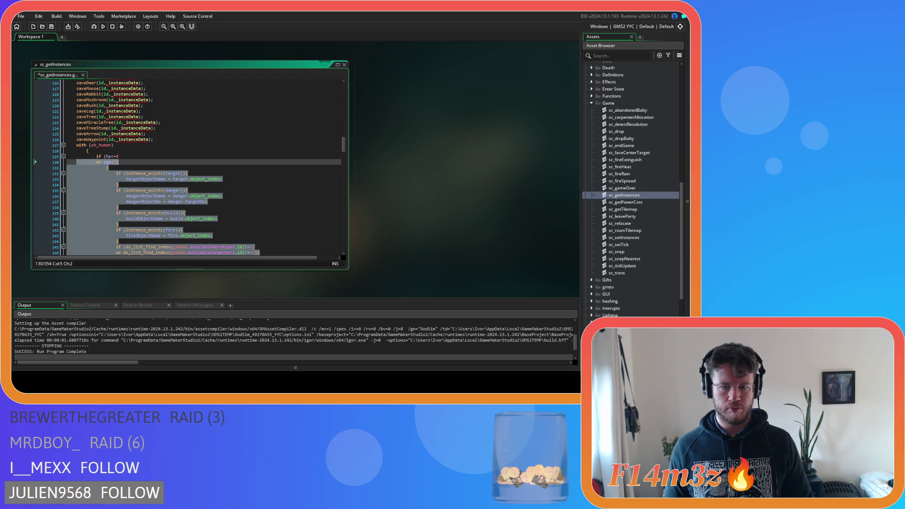
click(132, 163)
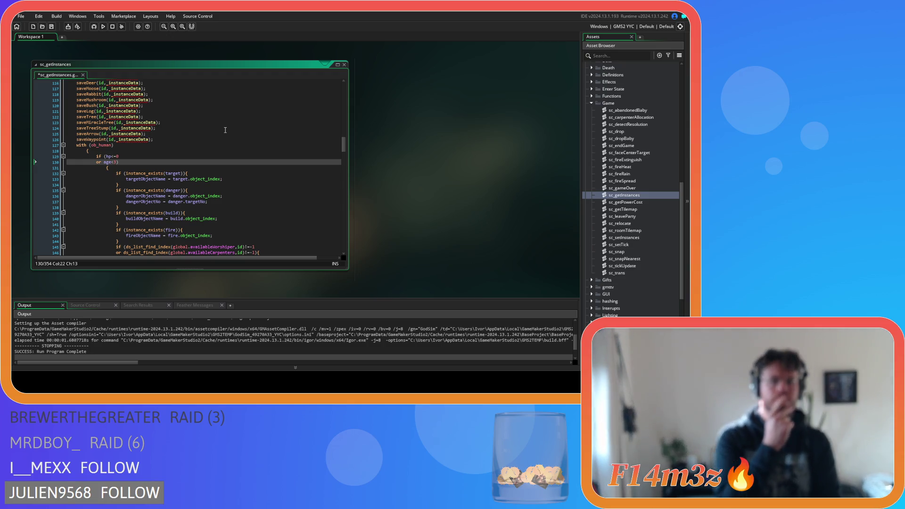
click(85, 151)
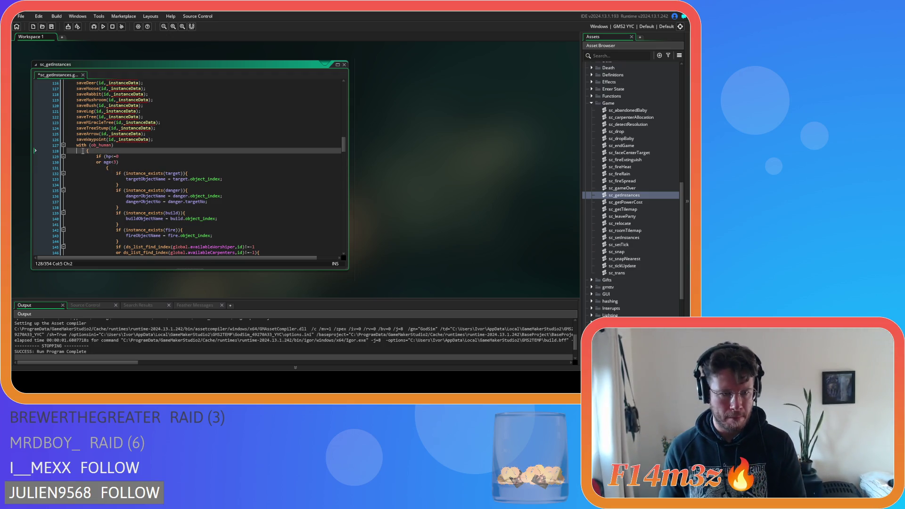
Join the with (ob_human) brace onto its line, unindent the body, and drop the empty line after the if
key(shift+Up)
key(Delete)
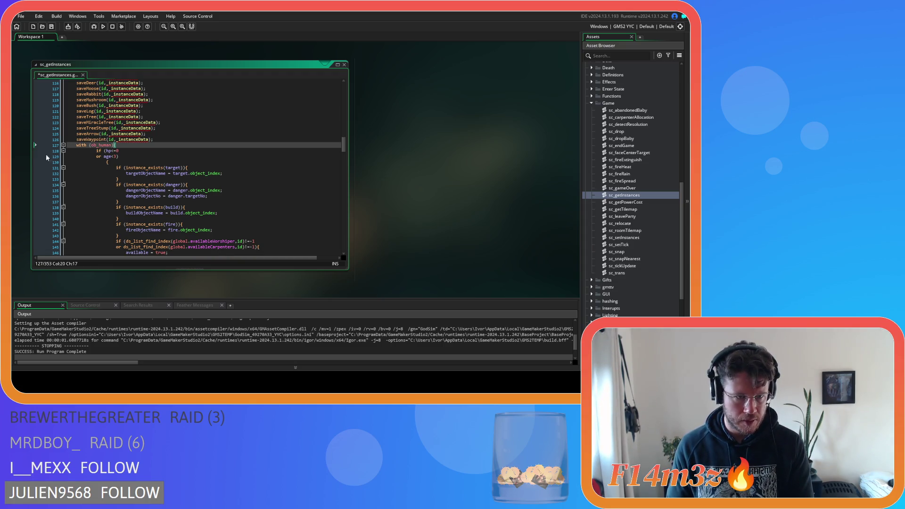
scroll(106, 153, down, 15)
scroll(106, 153, down, 20)
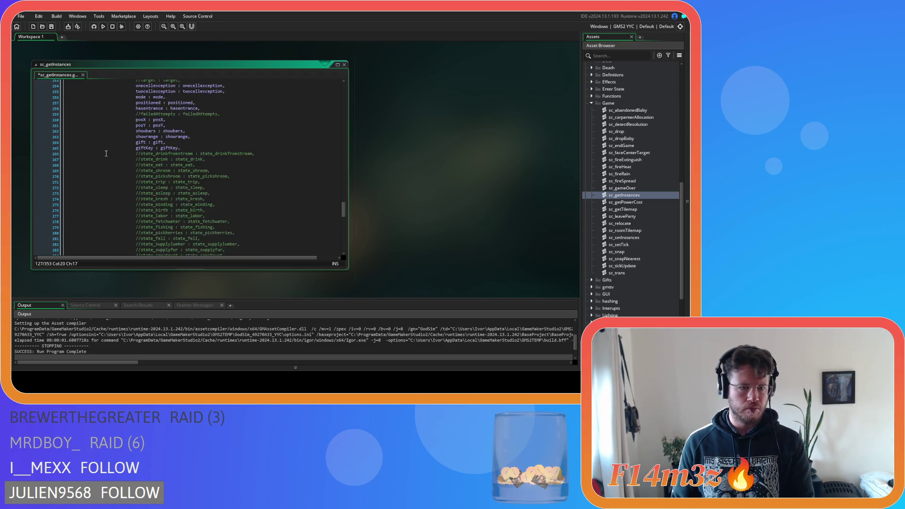
mouse_move(98, 232)
mouse_down()
mouse_move(102, 102)
mouse_move(119, 118)
mouse_move(120, 149)
mouse_move(68, 170)
mouse_up()
key(shift+Tab)
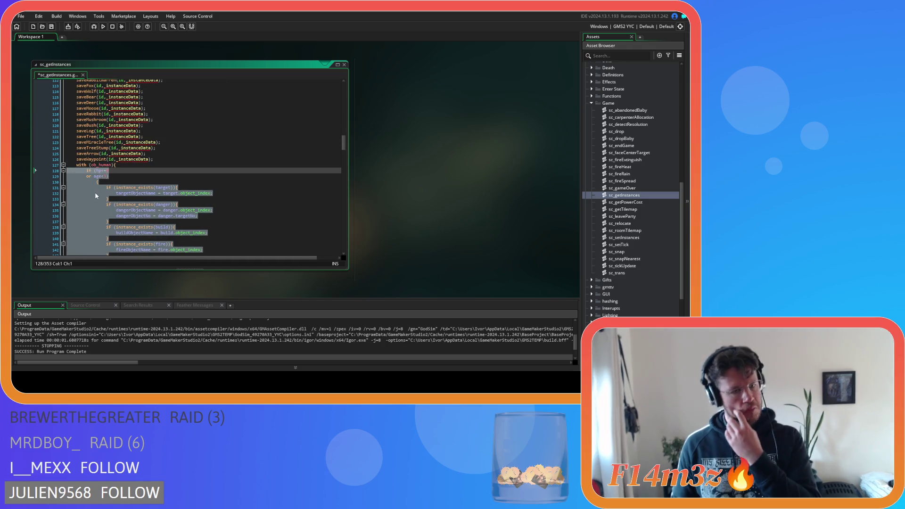
click(97, 193)
click(96, 182)
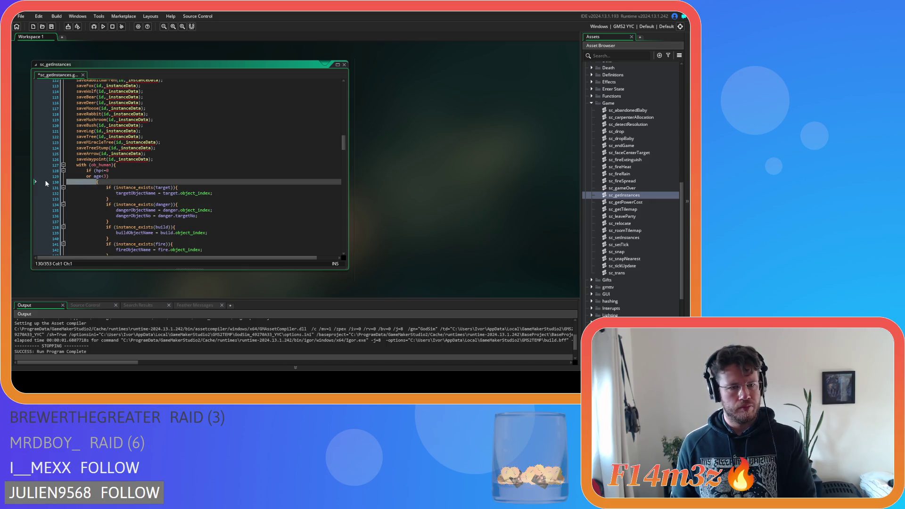
key(BackSpace)
scroll(102, 131, down, 20)
scroll(103, 131, down, 20)
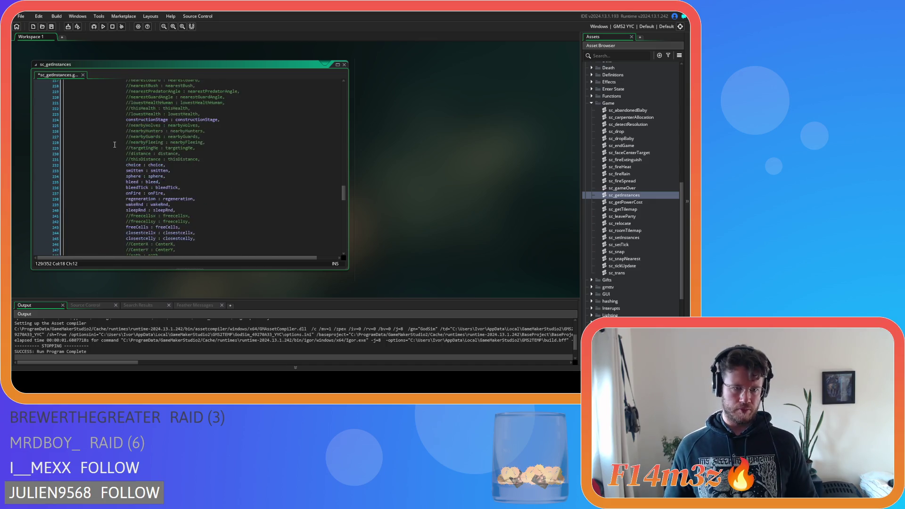
scroll(122, 149, up, 5)
Unindent the next block and join its brace onto the var _saveEntity line
mouse_move(122, 222)
mouse_down()
mouse_move(106, 193)
mouse_move(106, 159)
mouse_move(95, 168)
mouse_move(70, 161)
mouse_up()
scroll(104, 160, up, 20)
scroll(101, 163, up, 10)
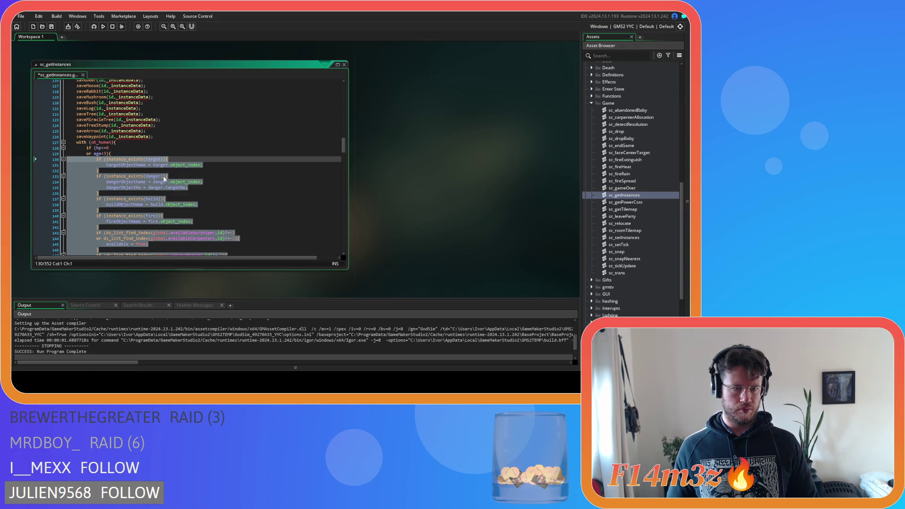
key(shift+Tab)
scroll(163, 174, down, 8)
click(146, 161)
click(107, 157)
key(BackSpace)
key(BackSpace)
key(BackSpace)
Unindent the _saveEntity struct fields one level and save sc_getInstances
scroll(155, 201, down, 16)
scroll(154, 201, down, 20)
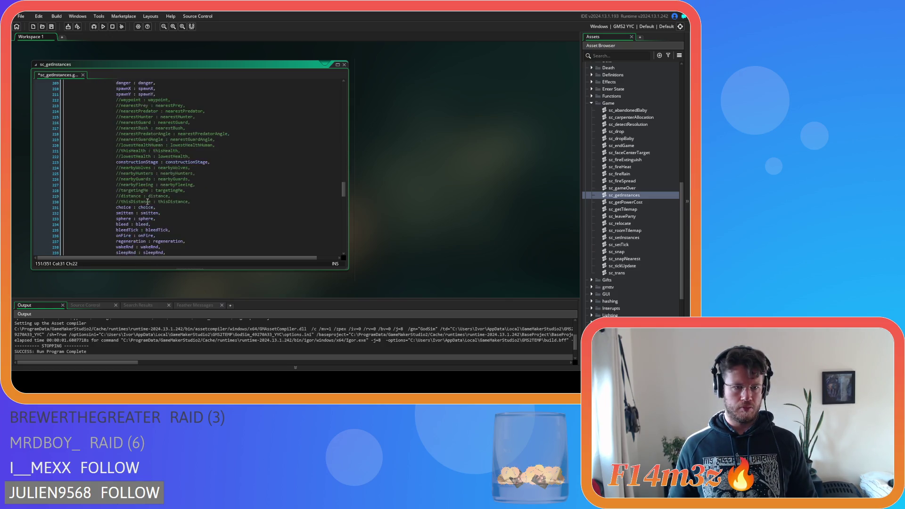
scroll(136, 204, down, 6)
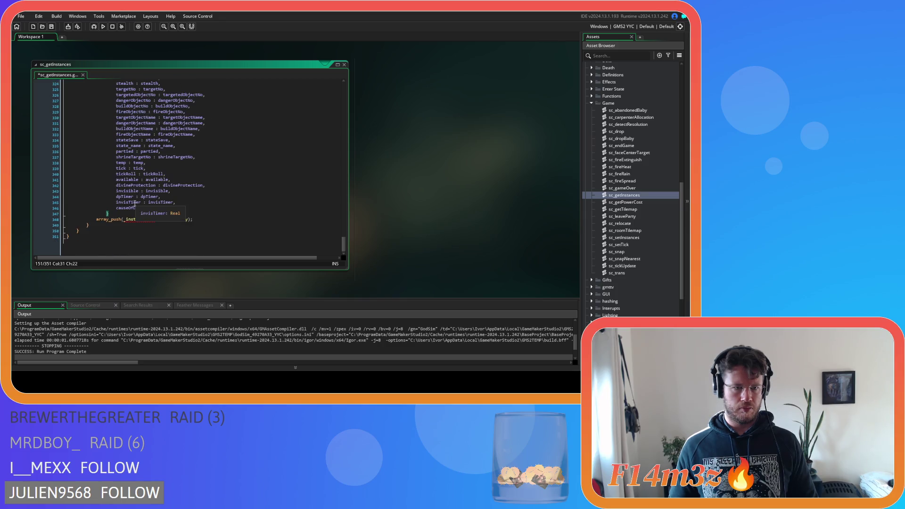
drag(110, 213, 88, 196)
scroll(88, 196, up, 20)
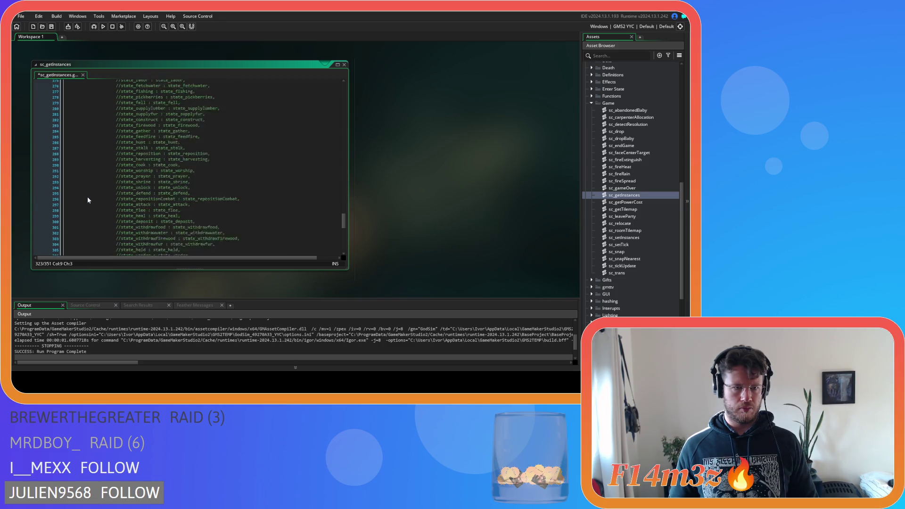
scroll(88, 198, up, 12)
scroll(89, 197, up, 17)
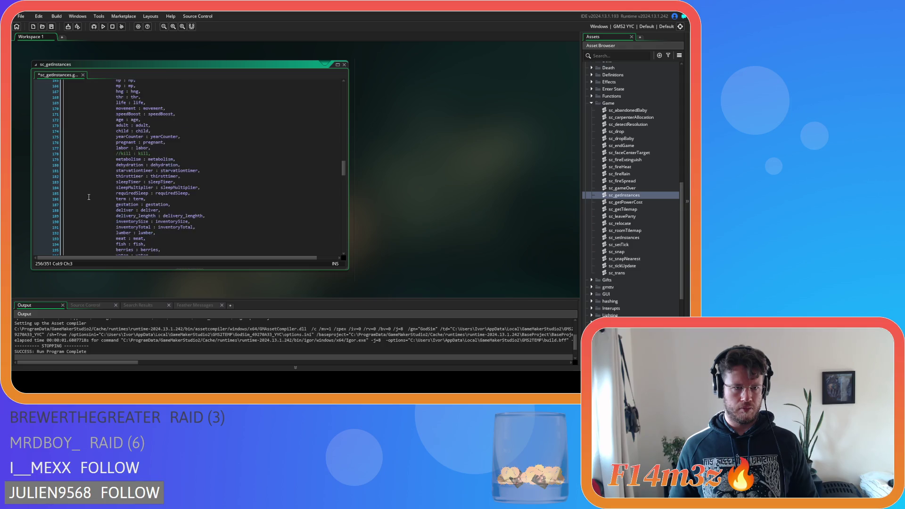
drag(87, 252, 80, 178)
key(shift+Tab)
click(186, 208)
key(ctrl+s)
Expand the Save scripts folder in the Asset Browser
scroll(195, 211, up, 3)
scroll(195, 210, down, 20)
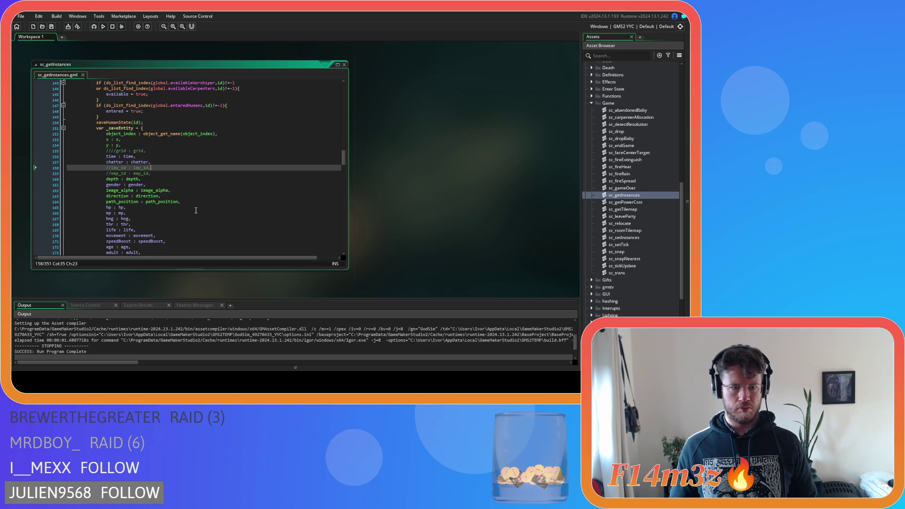
scroll(192, 200, down, 20)
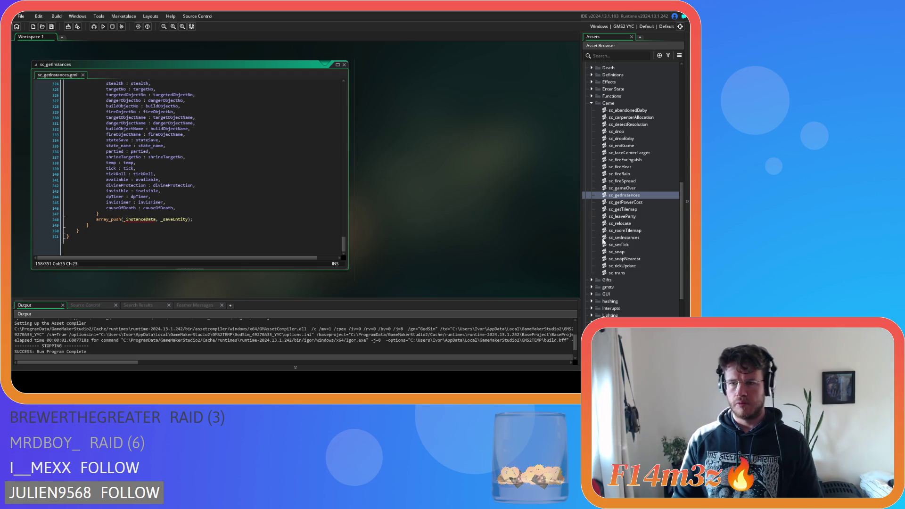
scroll(614, 244, down, 5)
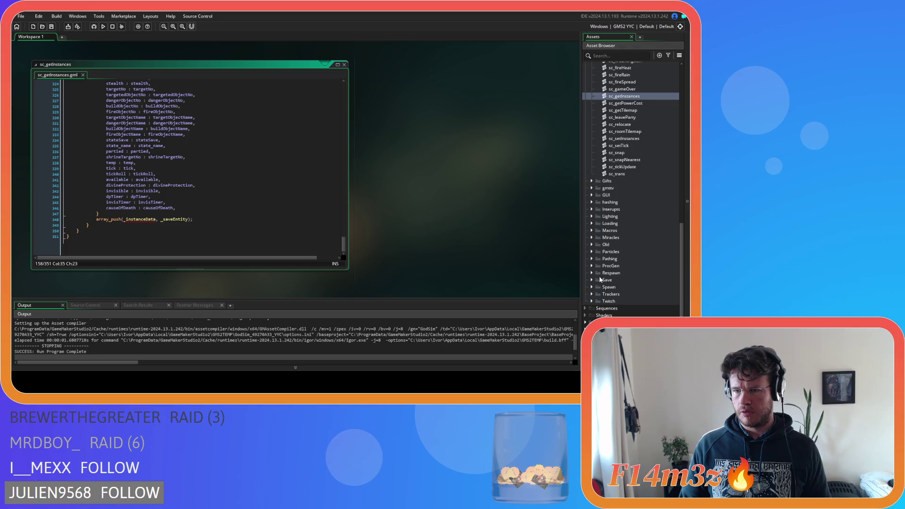
click(592, 279)
Open sc_saveHuman and add 'if (object_index==' on a new line after with(controller){
scroll(682, 290, down, 4)
scroll(670, 284, down, 4)
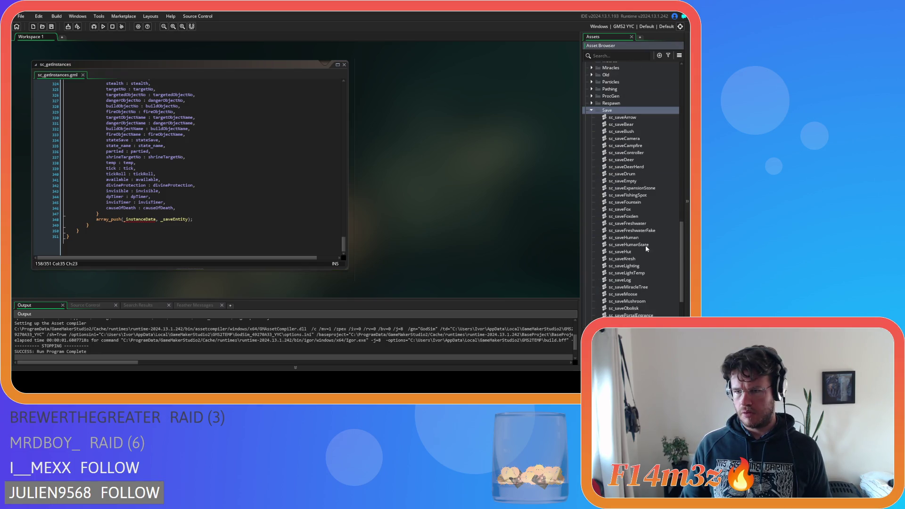
double_click(623, 237)
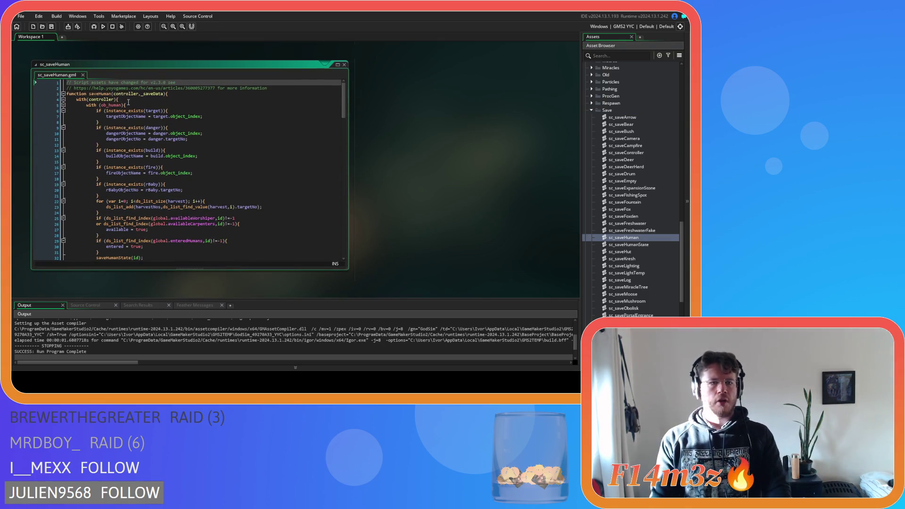
click(128, 99)
key(Return)
text(if )
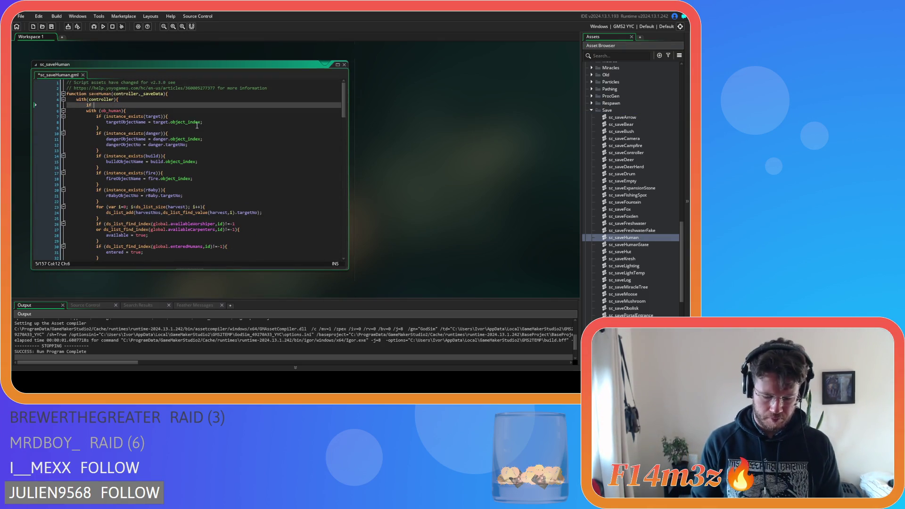
text((obje)
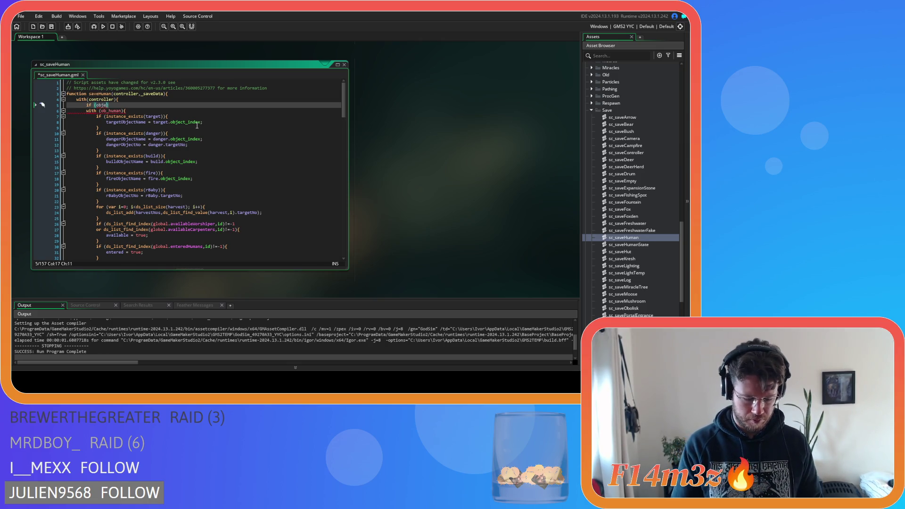
text(ct_)
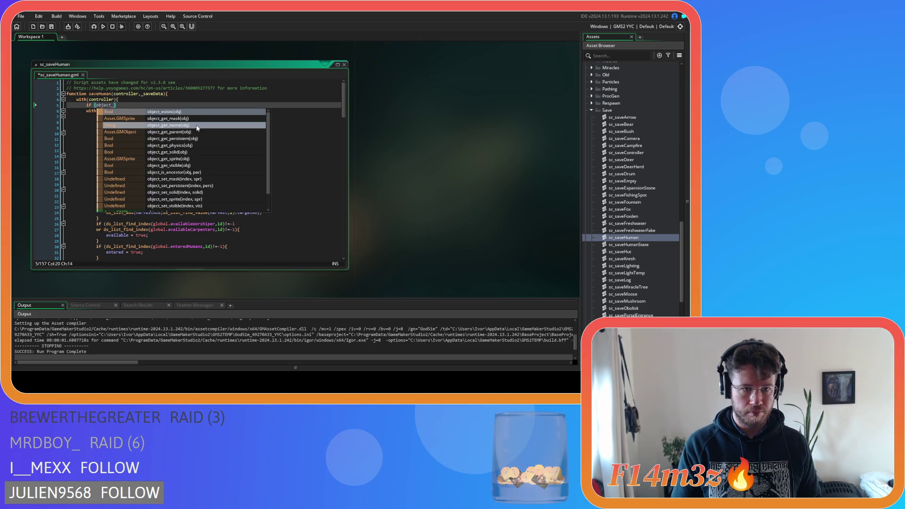
text(index==)
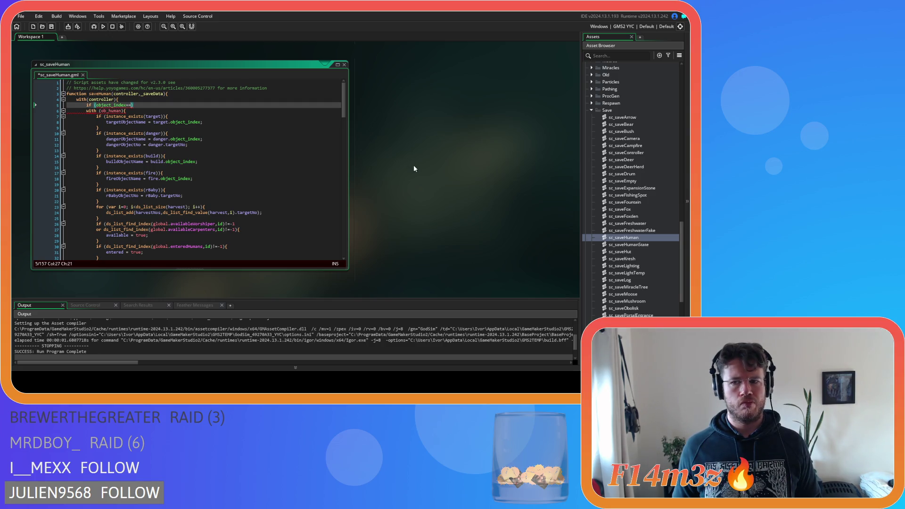
Scroll the workspace back up to the sc_getInstances editor
click(437, 165)
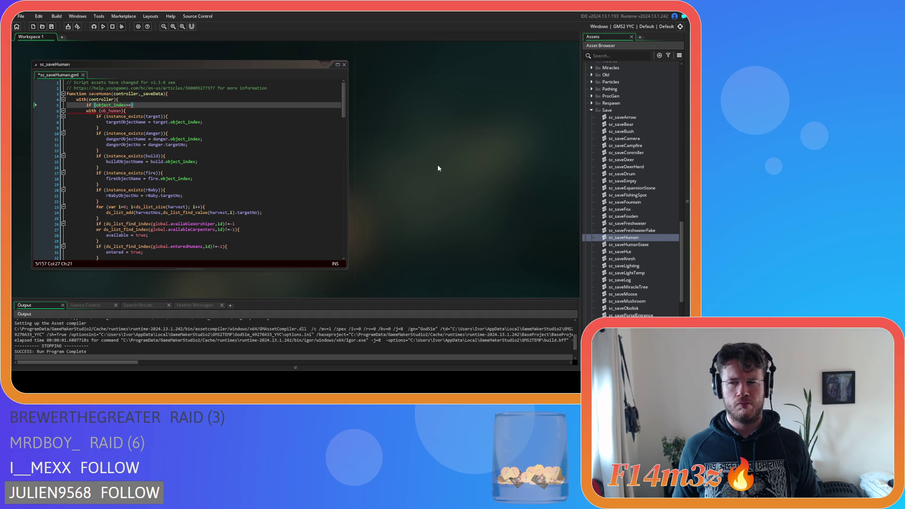
scroll(413, 168, up, 5)
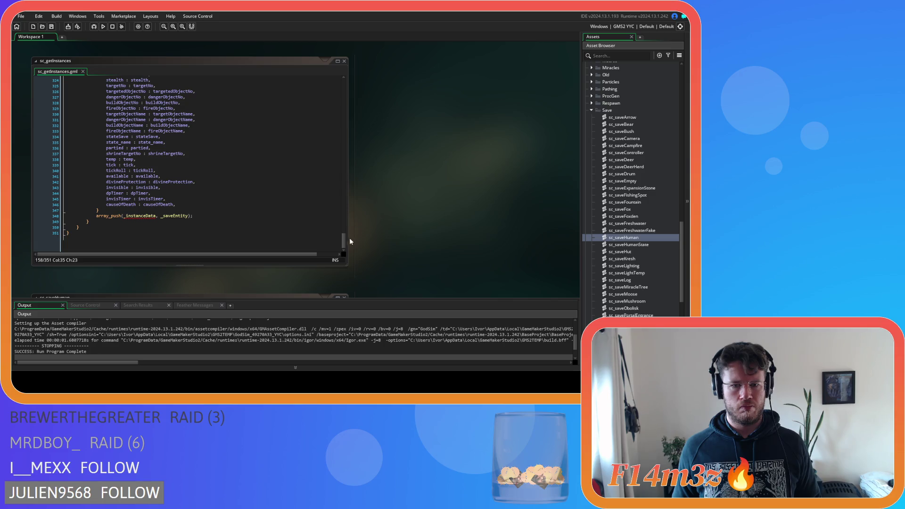
drag(343, 239, 344, 84)
Search the project for getInstances, finding its definition and two sc_portal calls, then return to sc_saveHuman
double_click(96, 91)
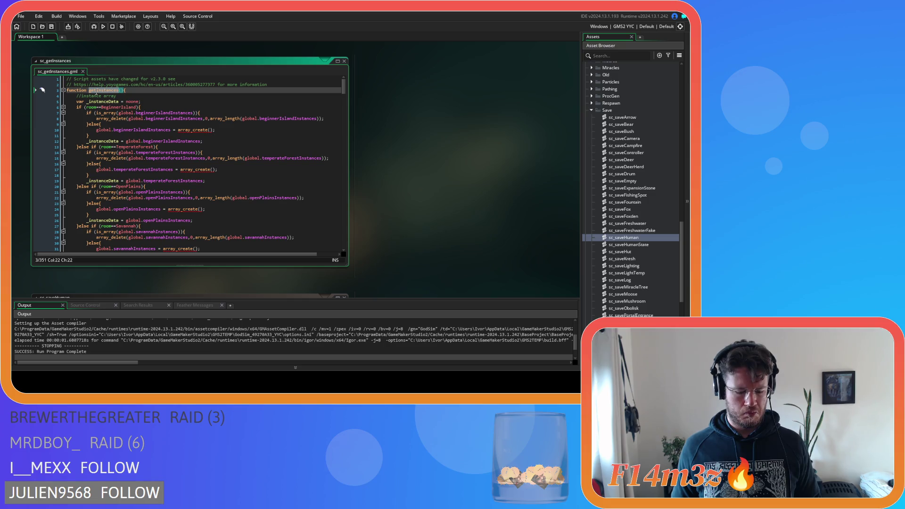
key(ctrl+f)
click(72, 251)
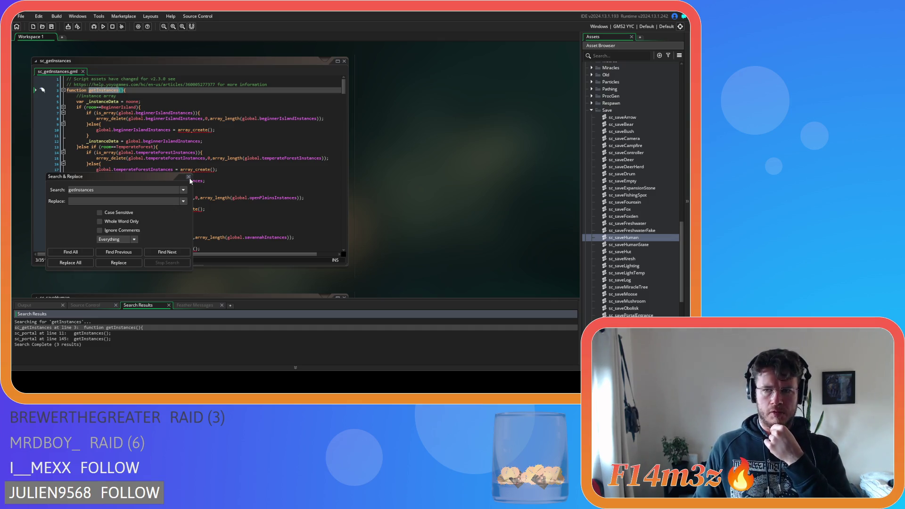
click(189, 178)
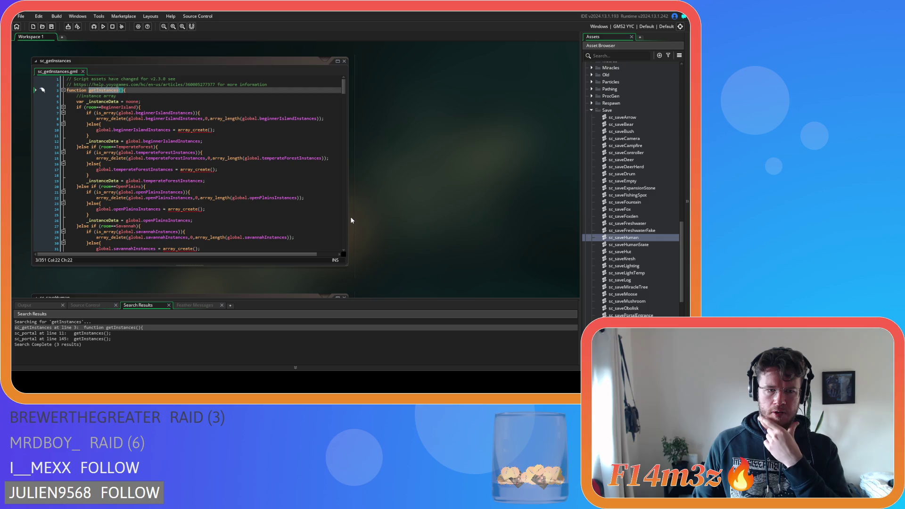
scroll(351, 220, down, 5)
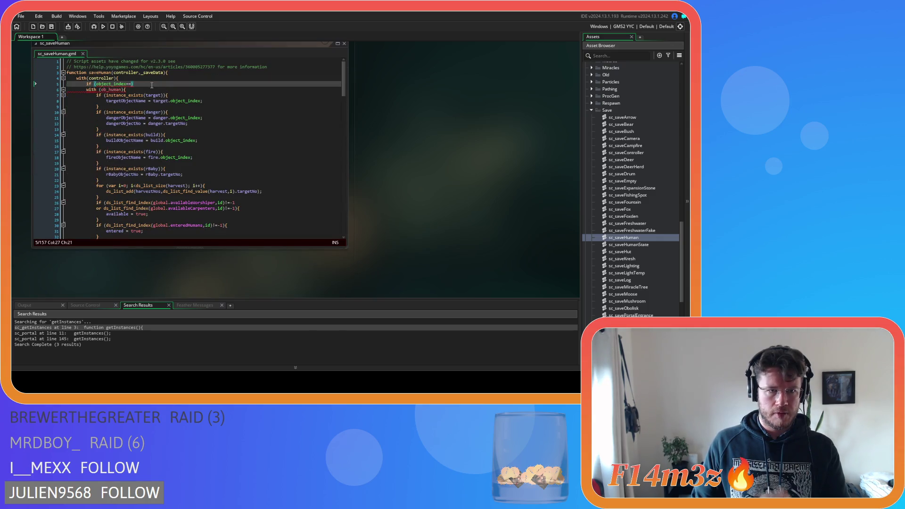
Delete the old commented-out ob_save check and add an empty line after the ob_human line in sc_saveHuman
click(132, 85)
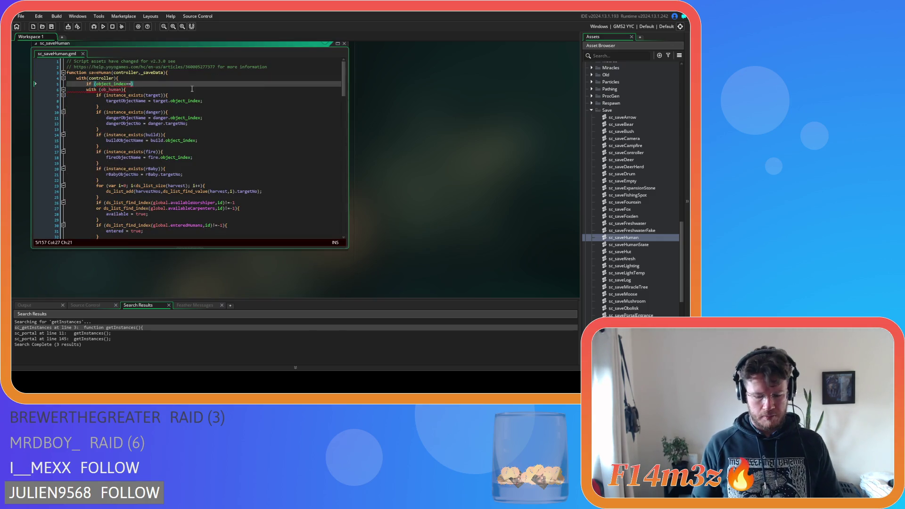
text(ob_save)
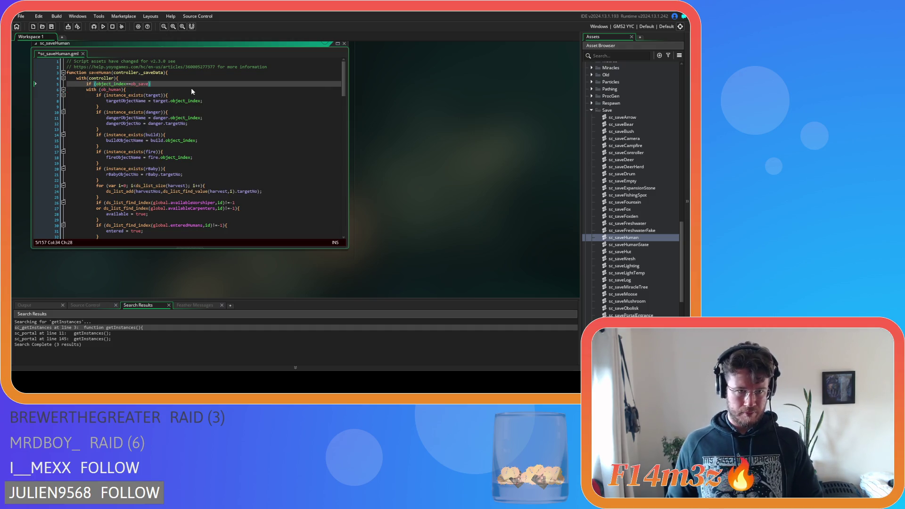
key(ctrl+k)
drag(141, 235, 71, 92)
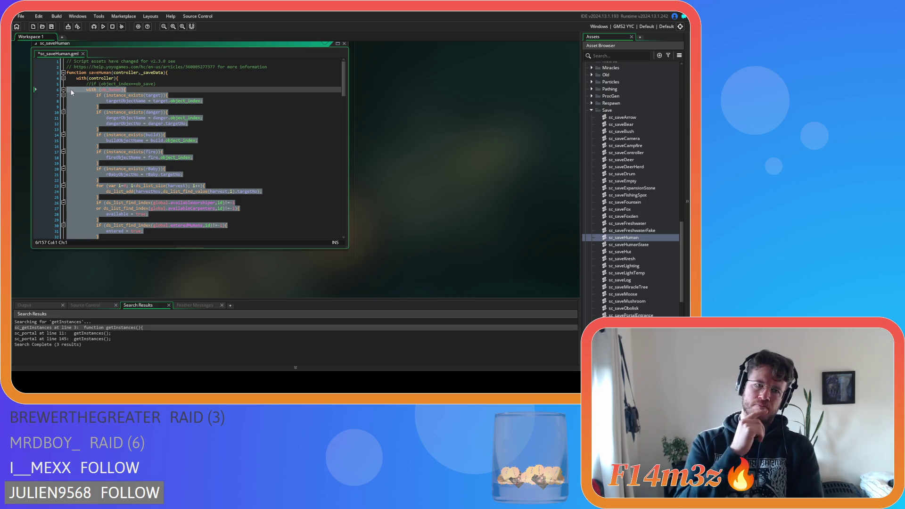
key(ctrl+z)
key(ctrl+z)
key(ctrl+z)
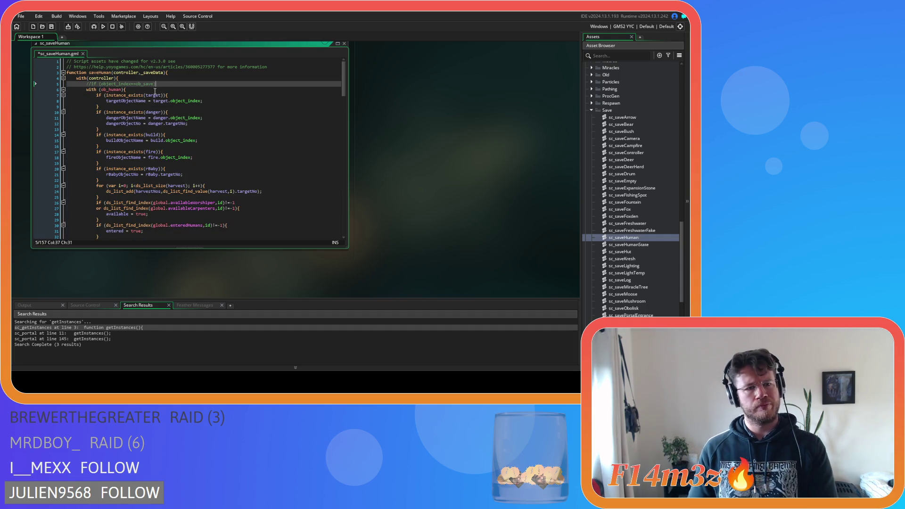
key(Down)
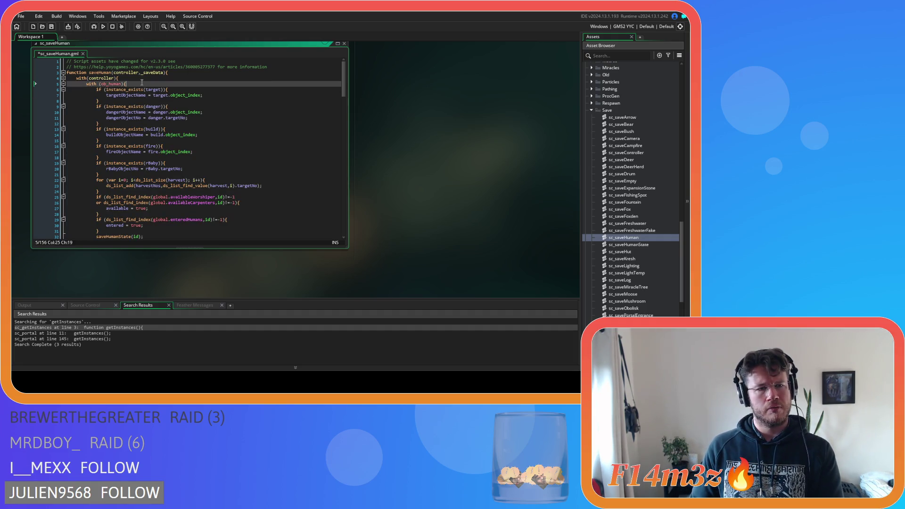
drag(344, 82, 332, 233)
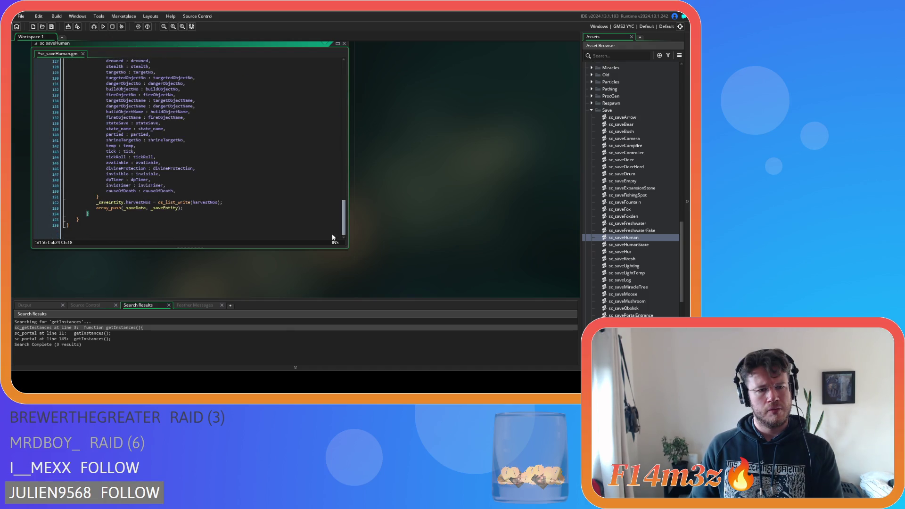
mouse_move(189, 207)
mouse_down()
mouse_move(137, 56)
mouse_move(126, 63)
mouse_move(144, 82)
mouse_up()
click(154, 84)
key(Return)
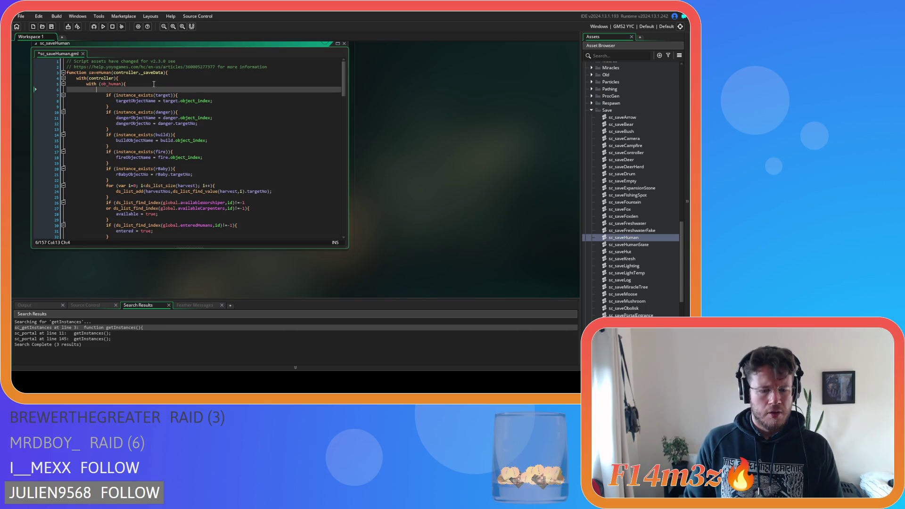
Type the condition 'if (other.object_index==ob_save' with a second line 'or other.object_index==ob_portal'
text(if ()
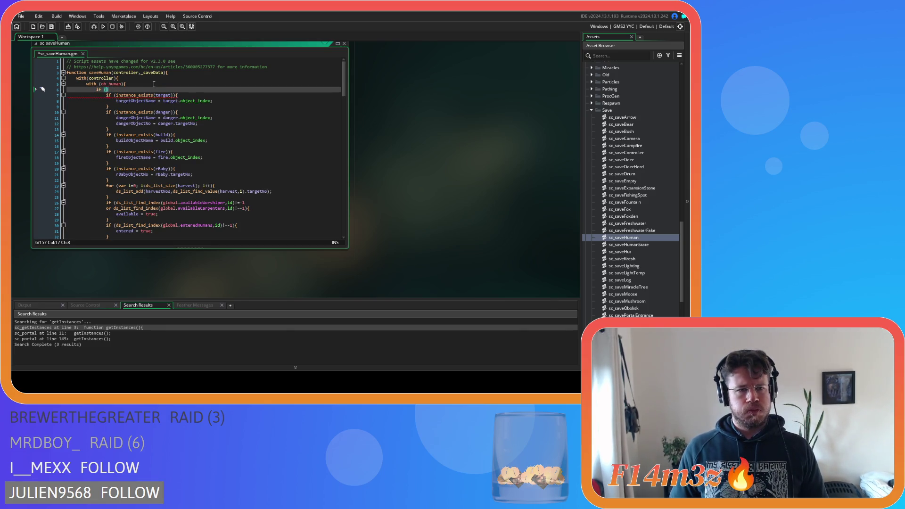
text(other.obje)
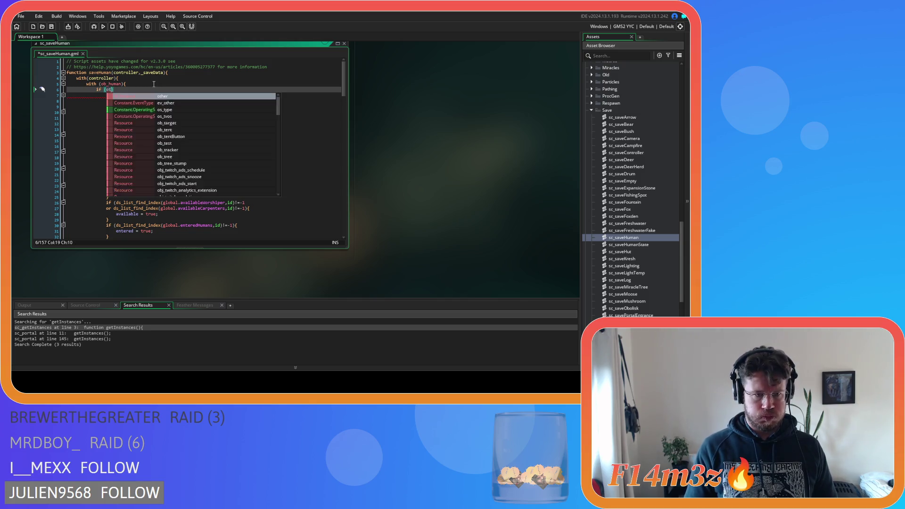
text(ct_ind)
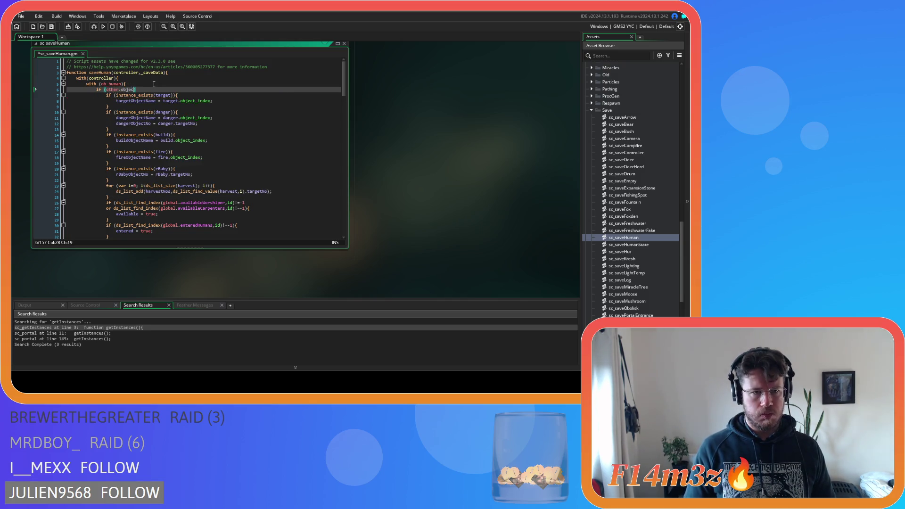
text(ex)
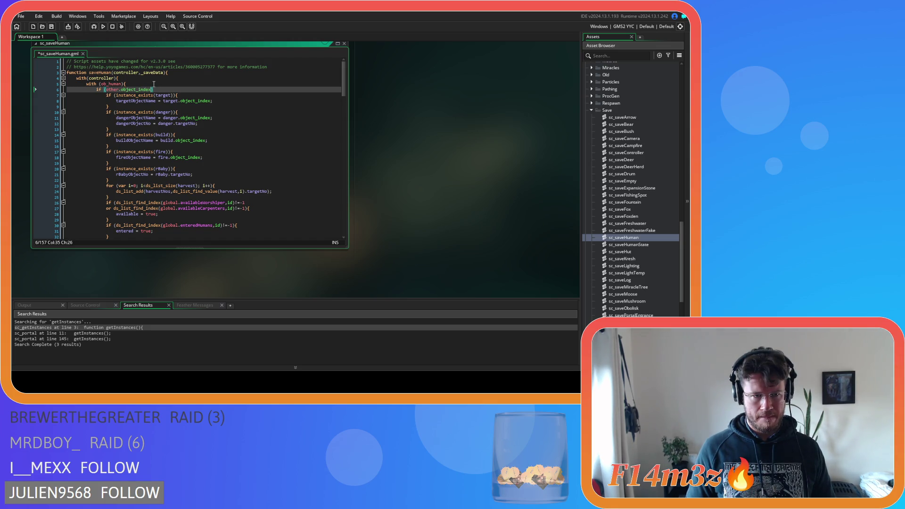
text(==)
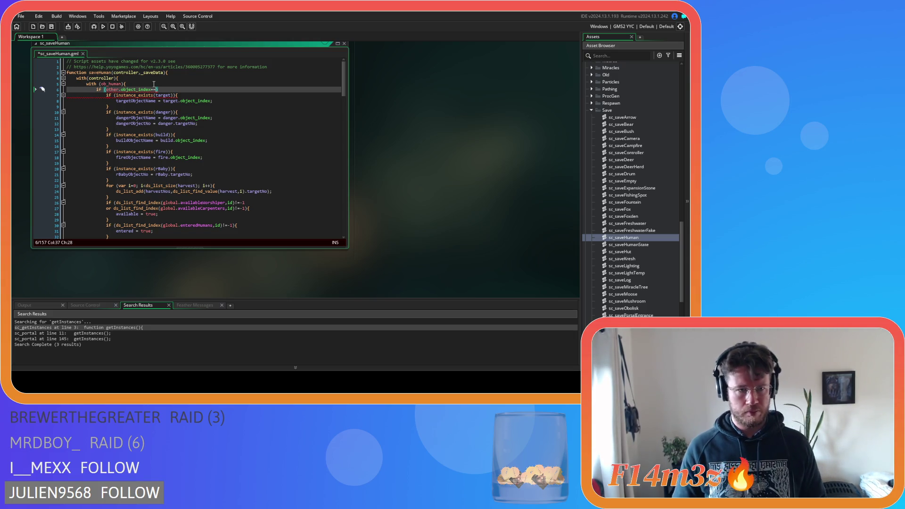
text(ob_save)
key(Return)
text(or other.object_ind)
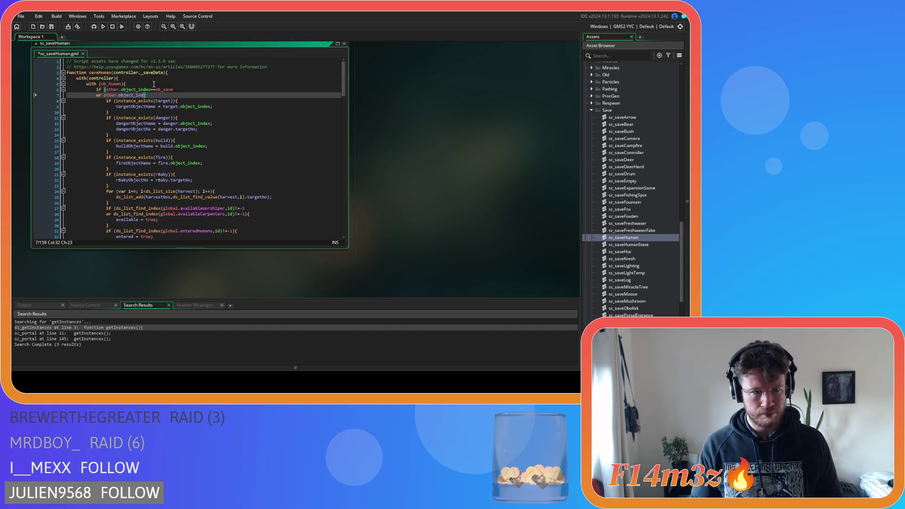
text(ex==)
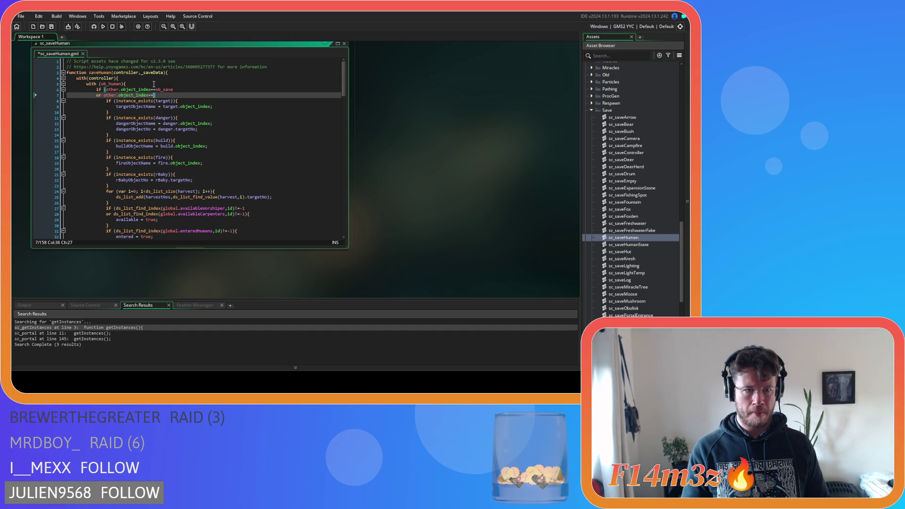
text(ob_portal)
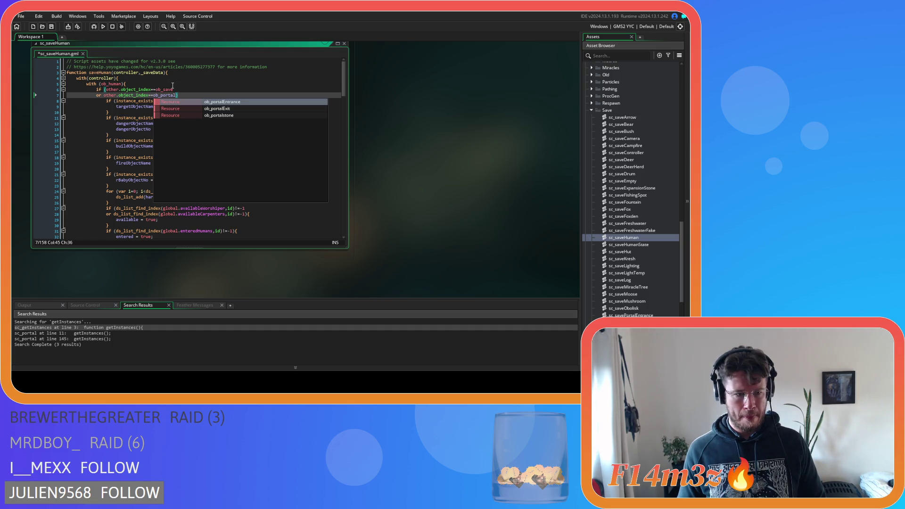
Check sc_portal's getInstances call for the portal object names, then return to sc_saveHuman
double_click(72, 333)
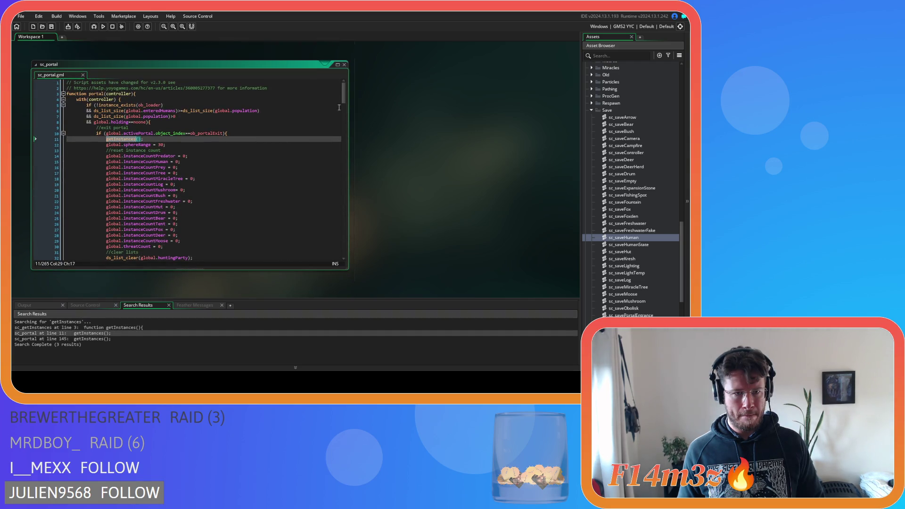
mouse_move(343, 100)
mouse_down()
mouse_move(338, 182)
mouse_move(337, 120)
mouse_up()
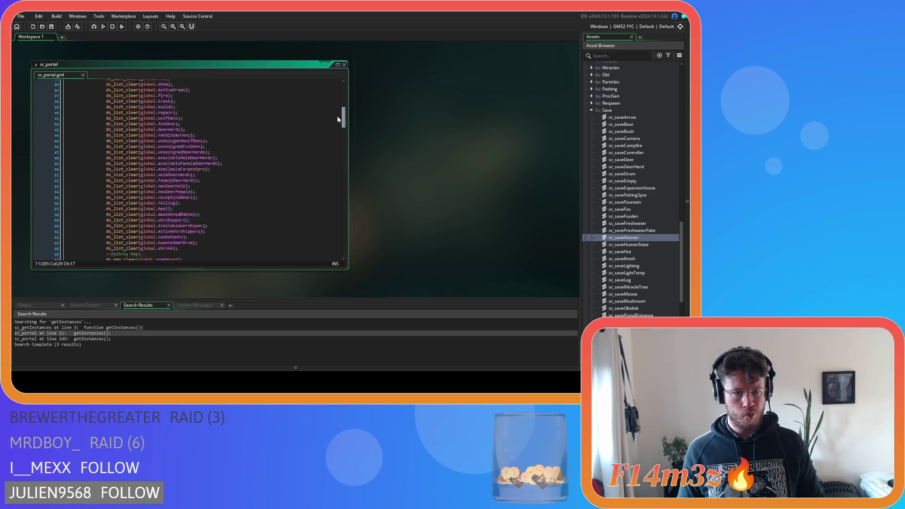
scroll(380, 178, up, 3)
scroll(380, 177, up, 2)
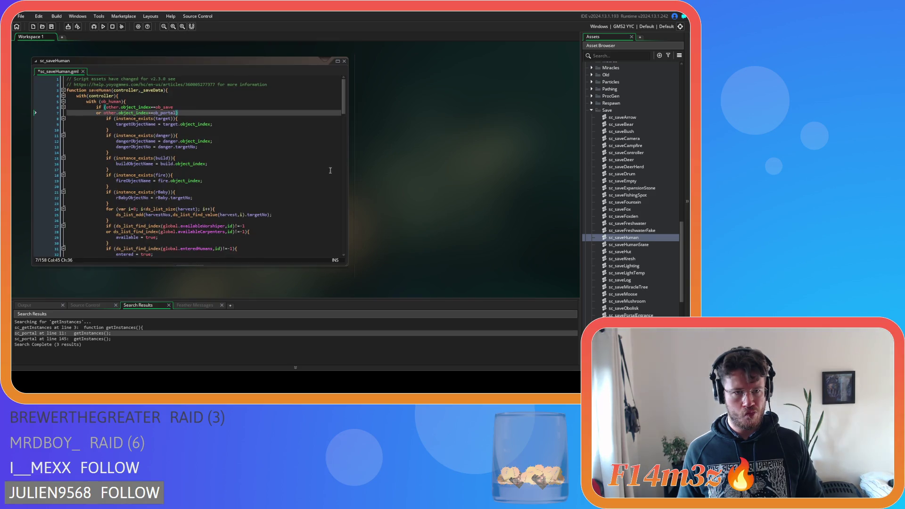
Wrap the portal comparison in parentheses and complete it as ob_portalEntrance
click(103, 113)
text(()
key(End)
text())
key(Left)
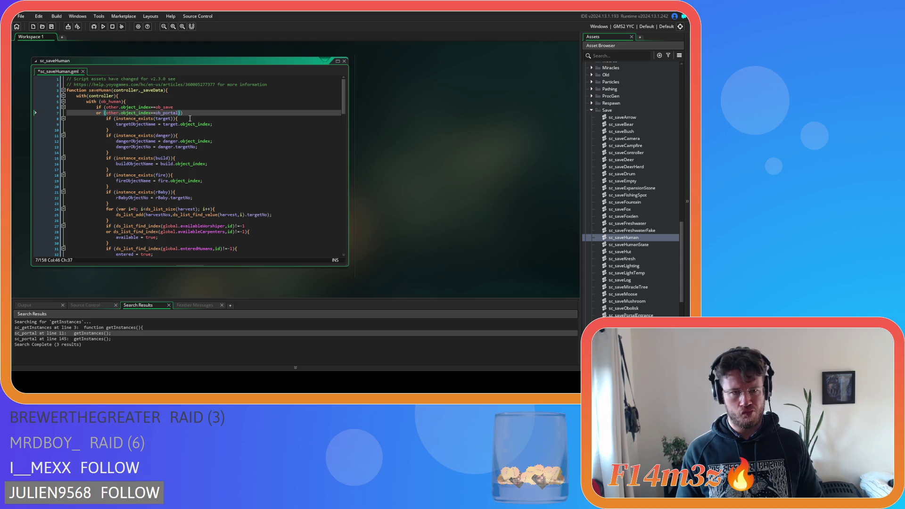
text(E)
key(Return)
key(Return)
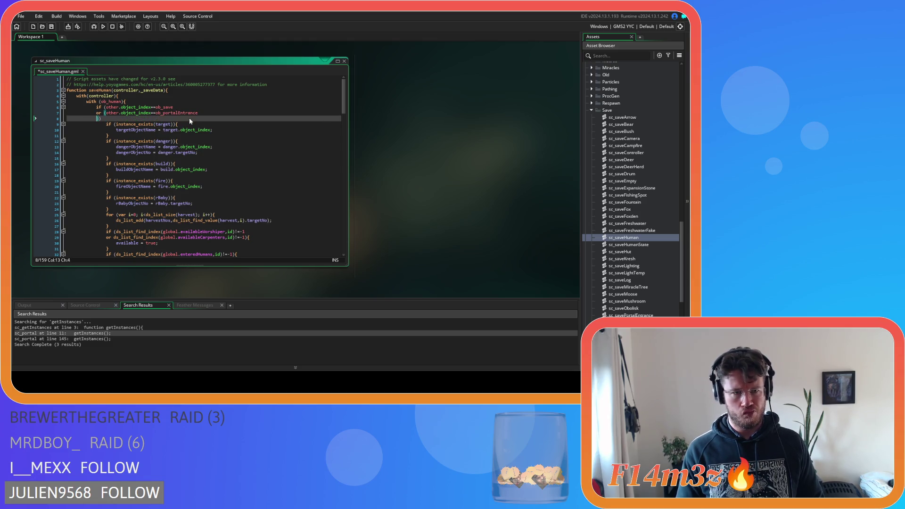
Add an 'or (other.object_index==ob_portalExit)' line, start an && line, and save sc_saveHuman
text(or ()
key(Escape)
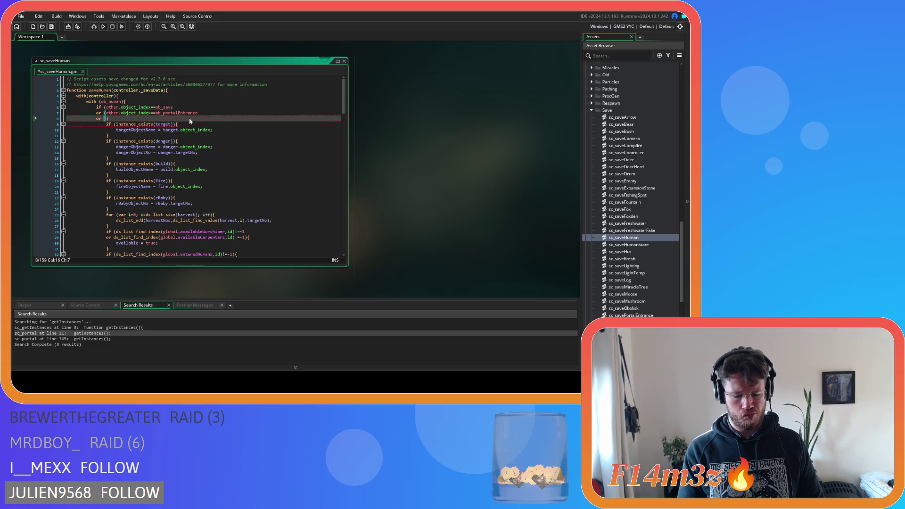
text(other.objec)
text(t_ind)
text(ex==)
text(ob)
text(_portalExit))
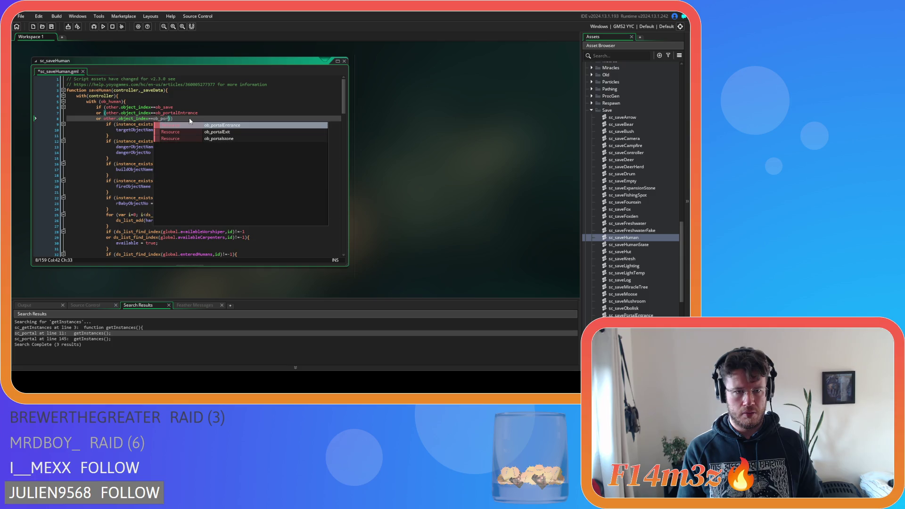
key(Return)
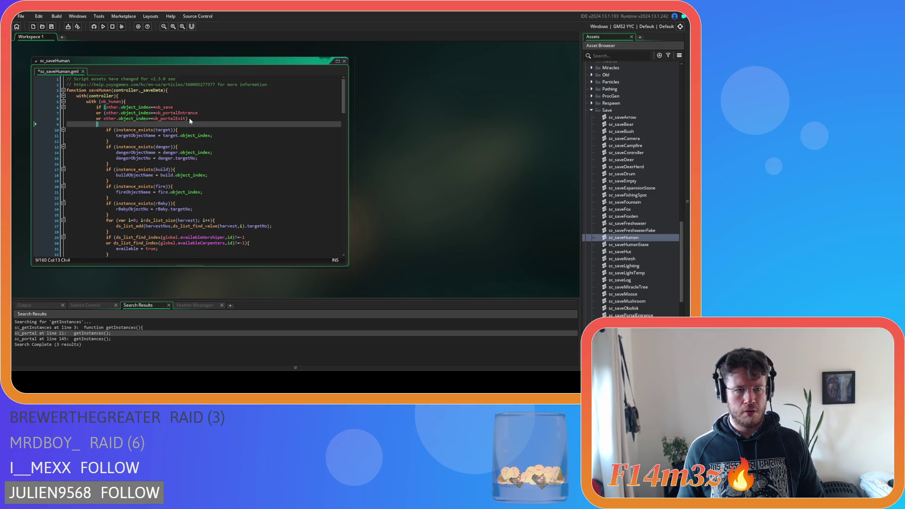
text(&&)
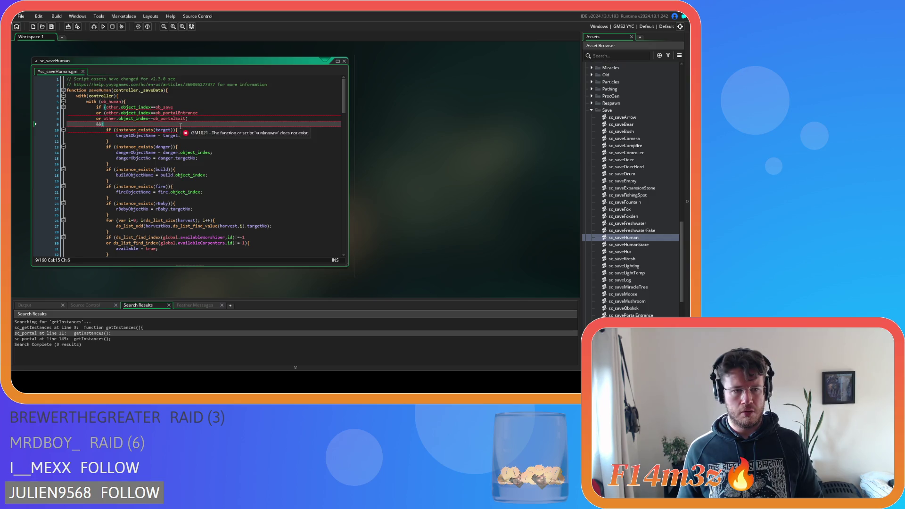
key(ctrl+s)
scroll(423, 230, up, 3)
scroll(423, 230, up, 4)
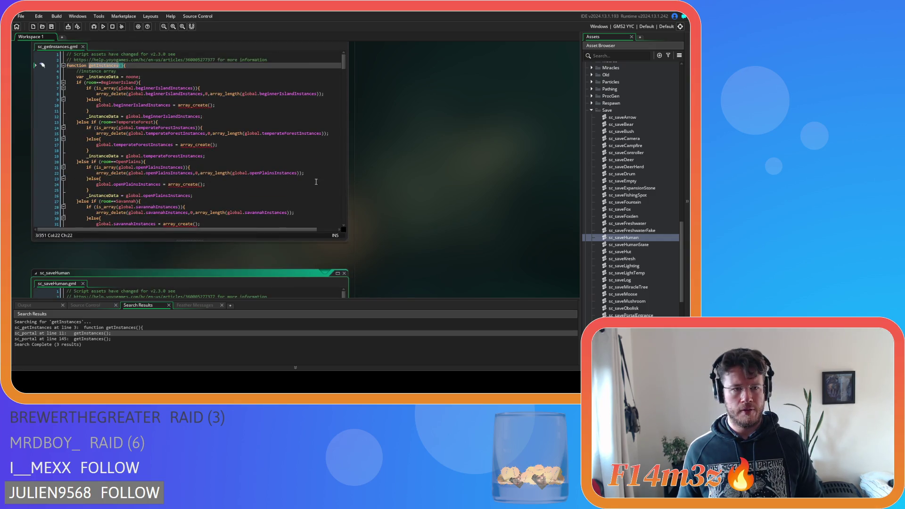
Copy lines 128–129 of sc_getInstances, the conditions opening the with(ob_human) block
scroll(413, 202, down, 3)
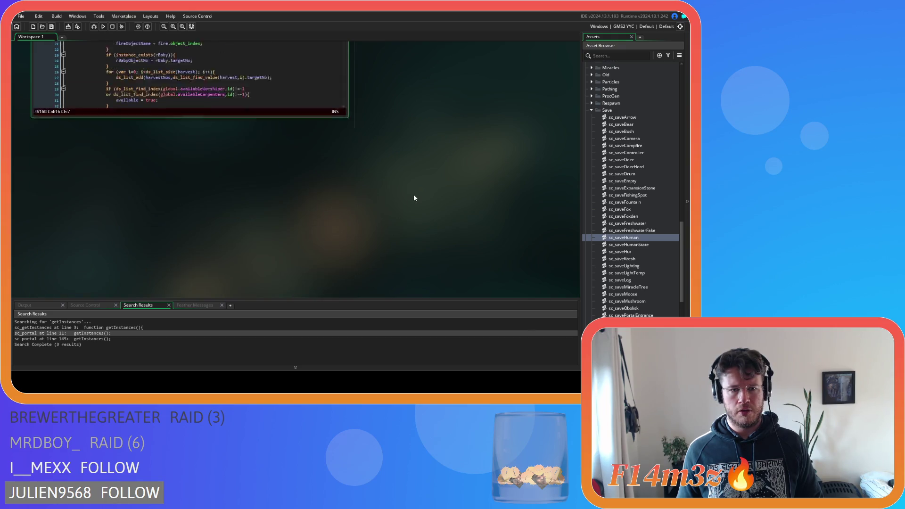
scroll(414, 195, up, 4)
scroll(416, 201, down, 3)
scroll(341, 85, down, 14)
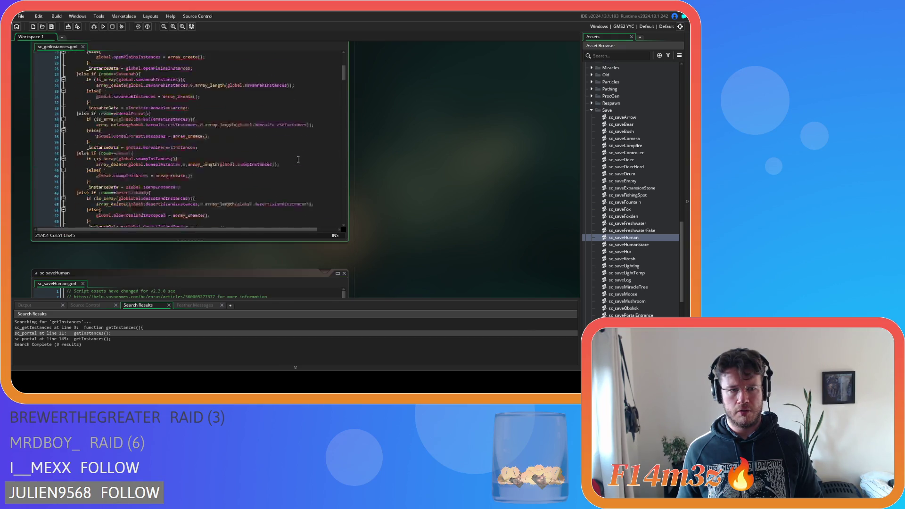
mouse_move(342, 87)
mouse_down()
mouse_move(352, 160)
mouse_move(352, 126)
mouse_up()
drag(107, 89, 96, 83)
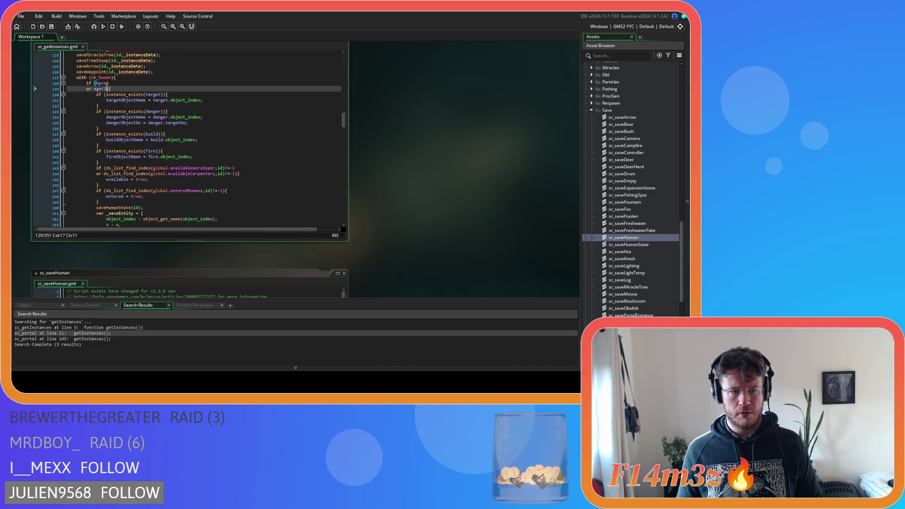
right_click(102, 90)
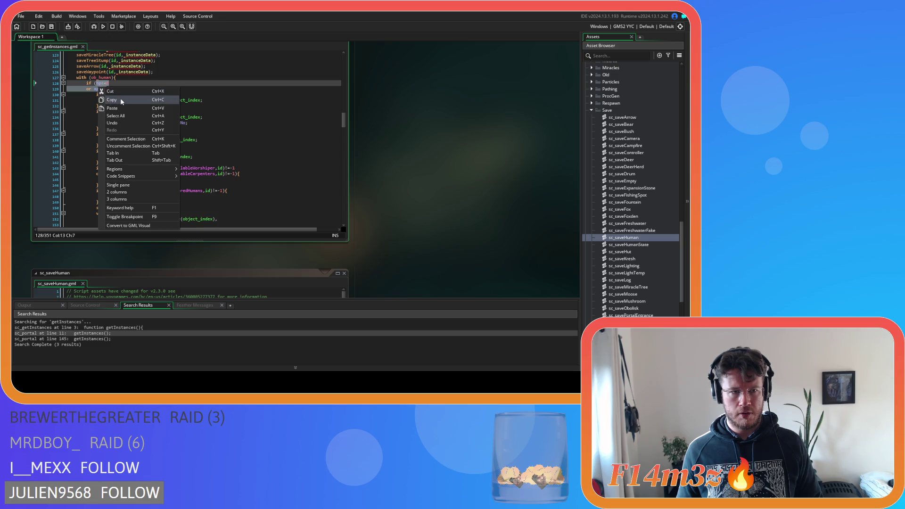
click(120, 98)
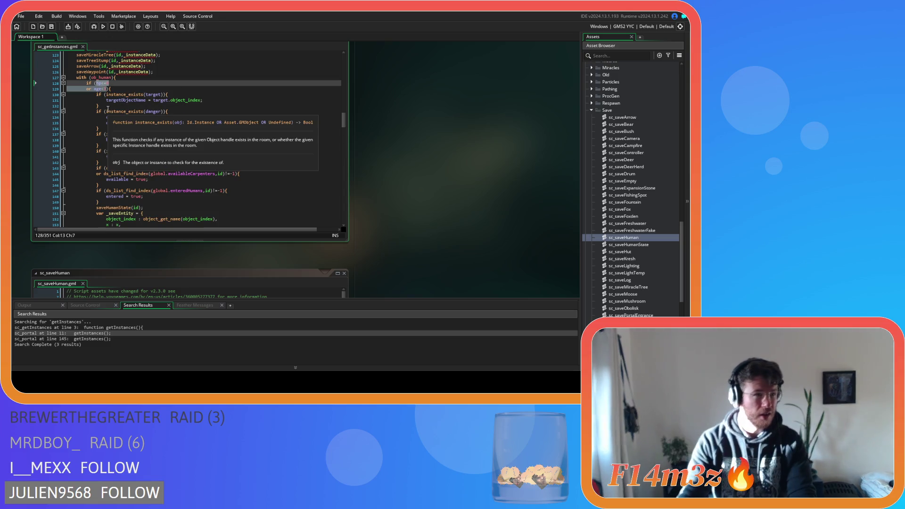
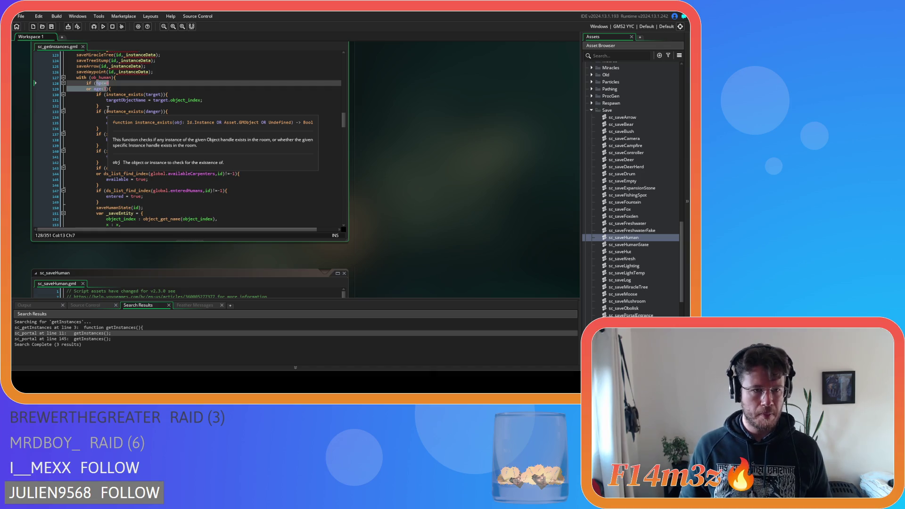
Add the hp<=0 and indented 'or age<3' lines in parentheses to the portal check, then save sc_saveHuman
scroll(227, 257, down, 3)
text(hp<=0)
key(Return)
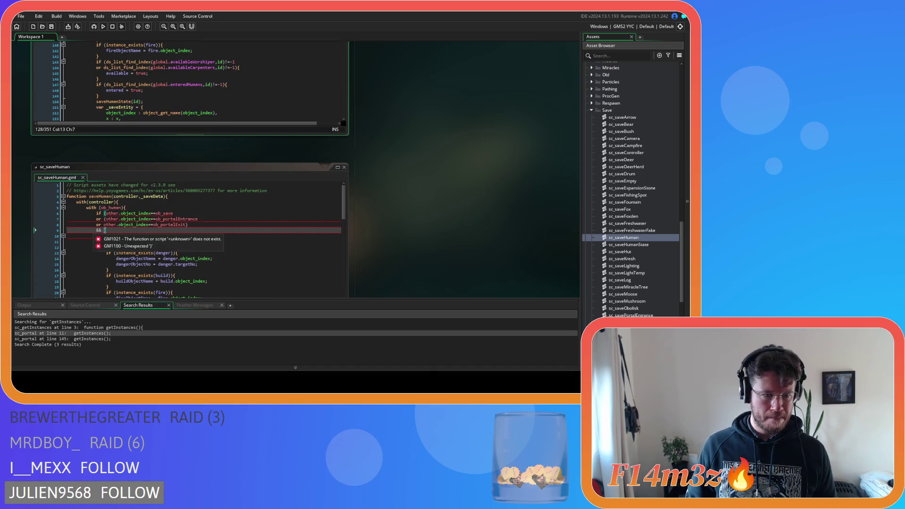
text(or age<3)
key(Tab)
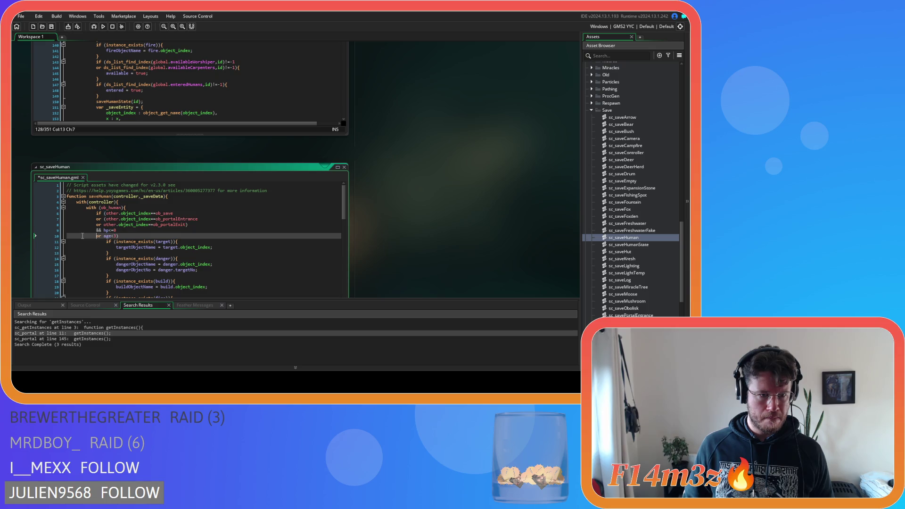
click(126, 236)
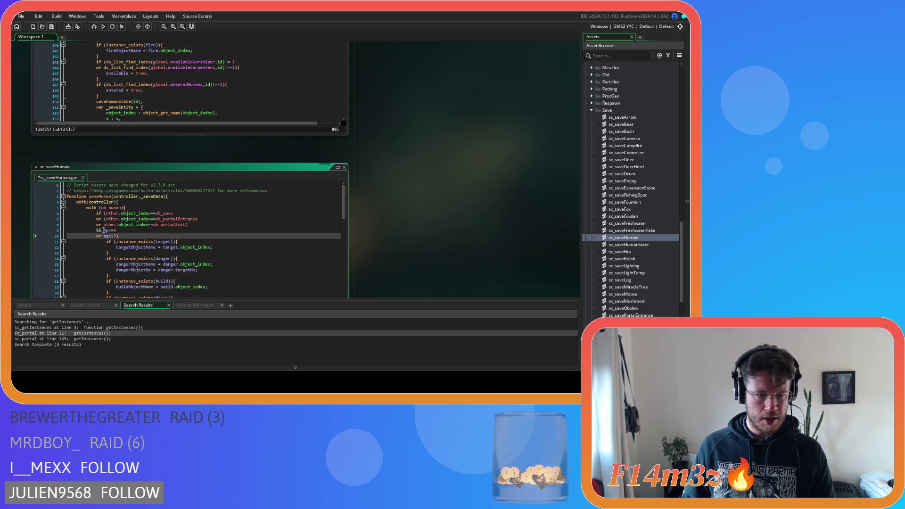
click(104, 230)
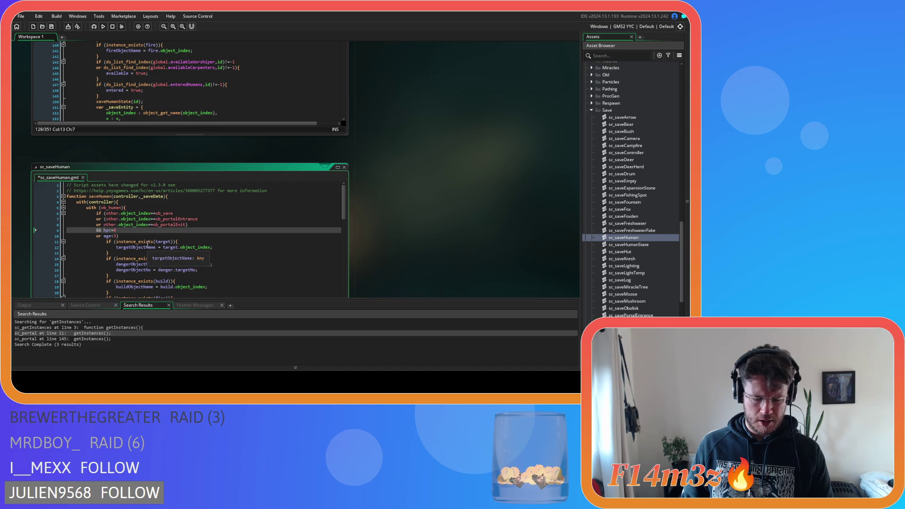
text(()
click(156, 235)
text())
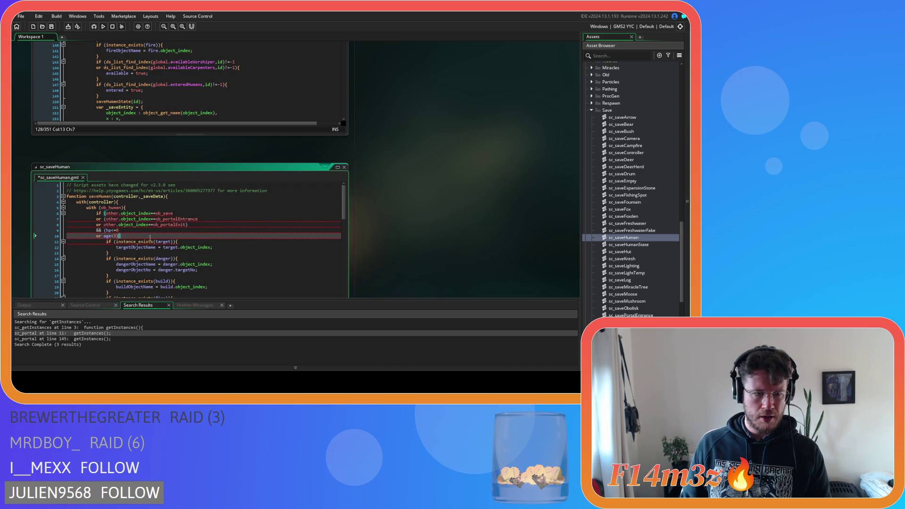
key(ctrl+s)
Review the ob_save and portal entrance checks in the edited condition
drag(174, 213, 106, 213)
click(105, 219)
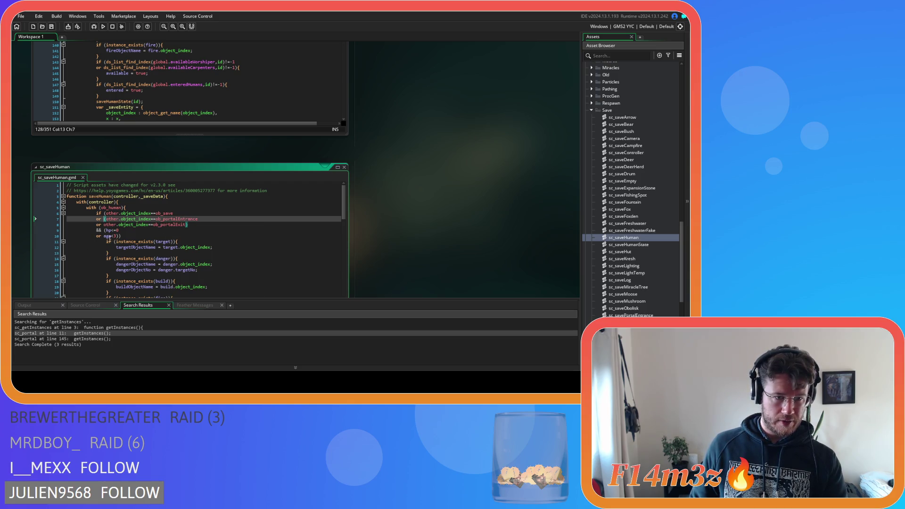
click(157, 234)
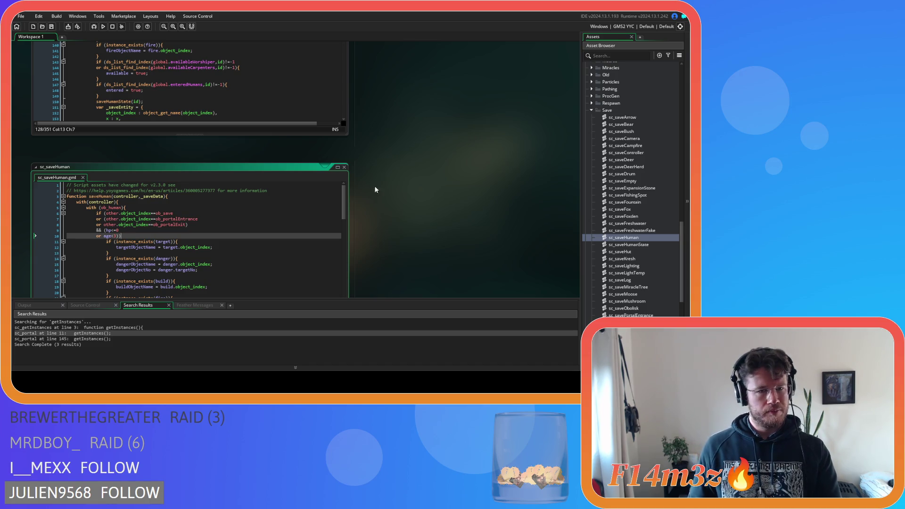
scroll(393, 234, up, 3)
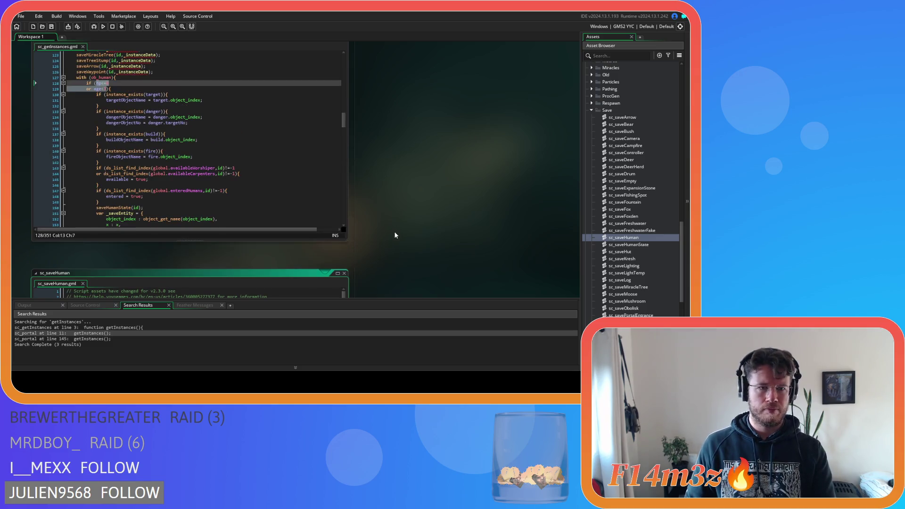
Replace the trailing with (ob_human) block in sc_getInstances with saveHuman(id, _instanceData); and save
scroll(368, 221, up, 1)
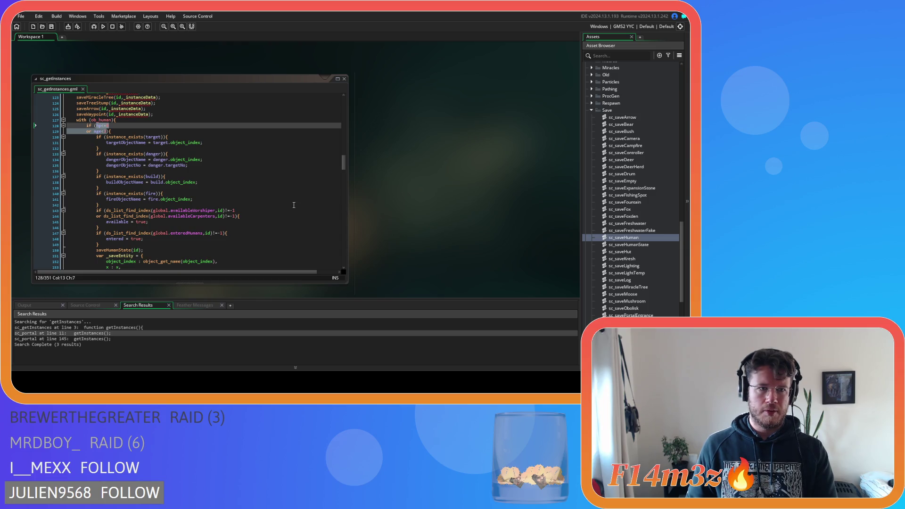
click(169, 173)
scroll(168, 167, down, 10)
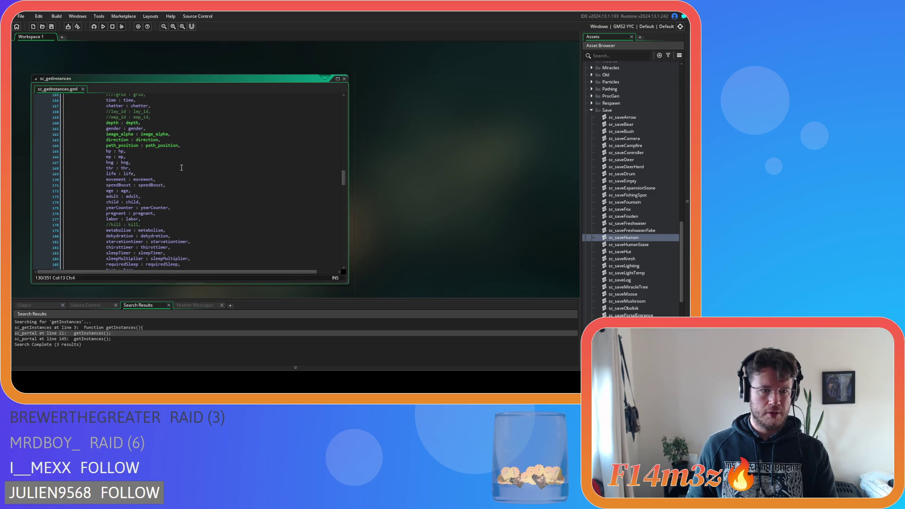
mouse_move(341, 177)
mouse_down()
mouse_move(340, 255)
mouse_move(338, 151)
mouse_move(338, 199)
mouse_up()
click(279, 245)
mouse_move(302, 264)
mouse_down()
mouse_move(106, 117)
mouse_move(103, 178)
mouse_move(100, 92)
mouse_move(97, 202)
mouse_move(99, 163)
mouse_move(89, 179)
mouse_move(76, 177)
mouse_up()
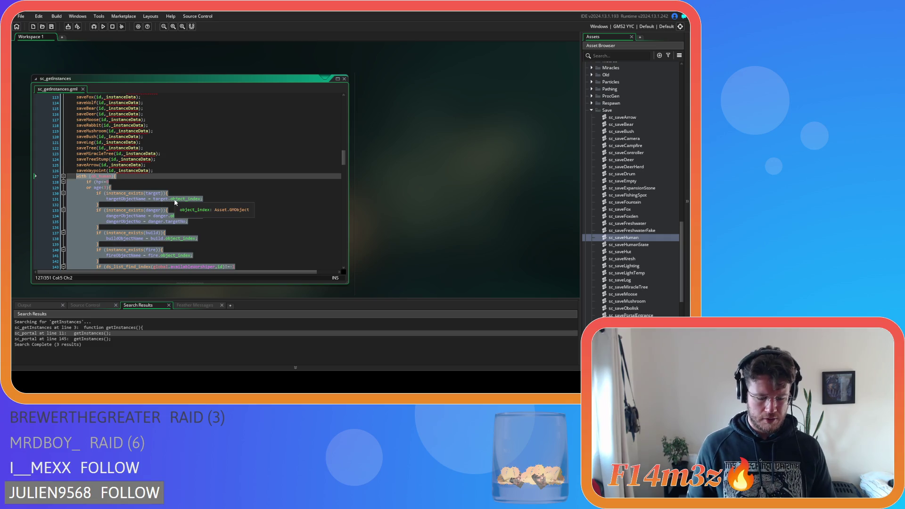
text(saveHum)
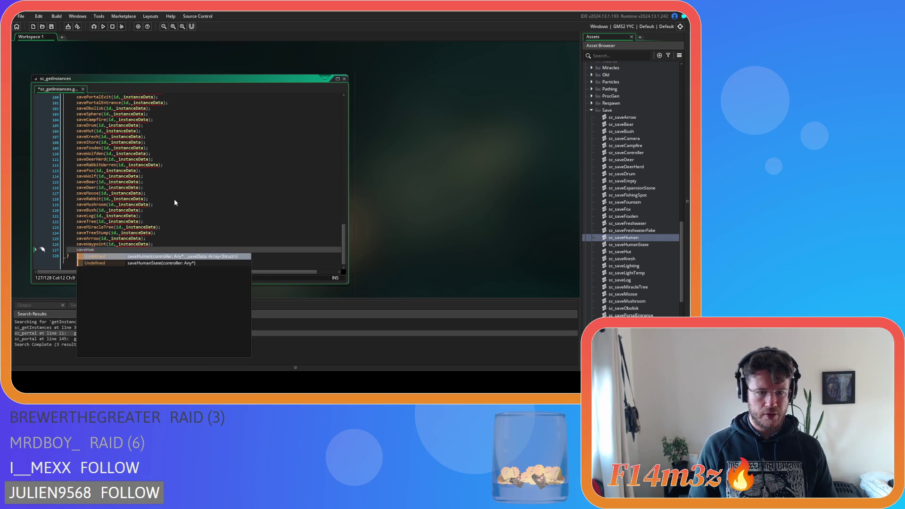
key(Return)
text(id,)
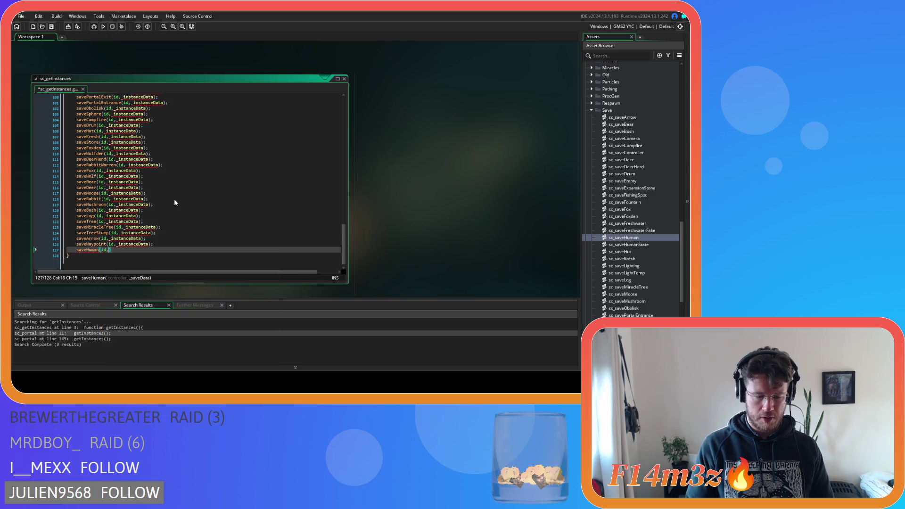
text( _instance)
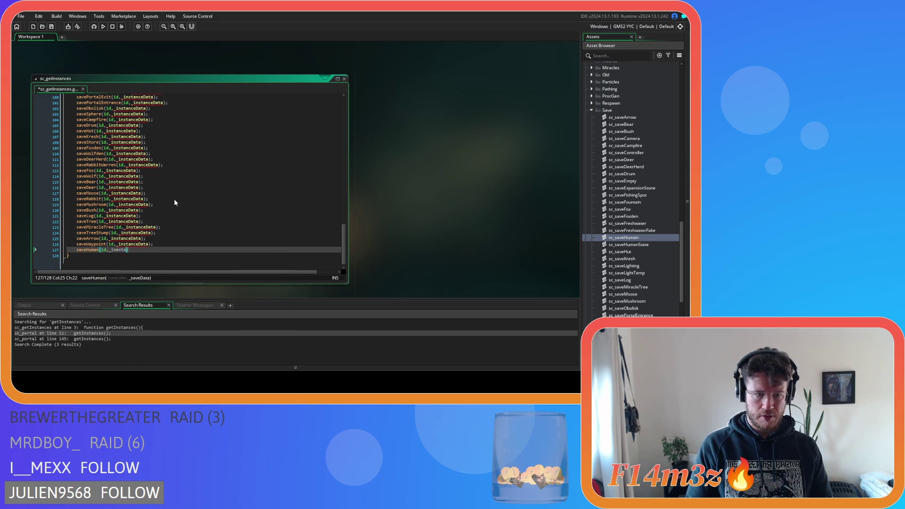
text(Data)
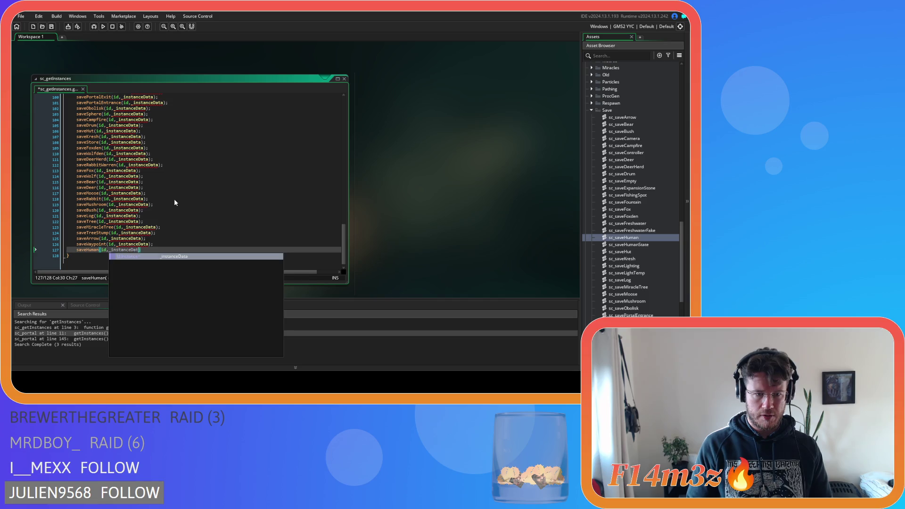
text();)
key(ctrl+s)
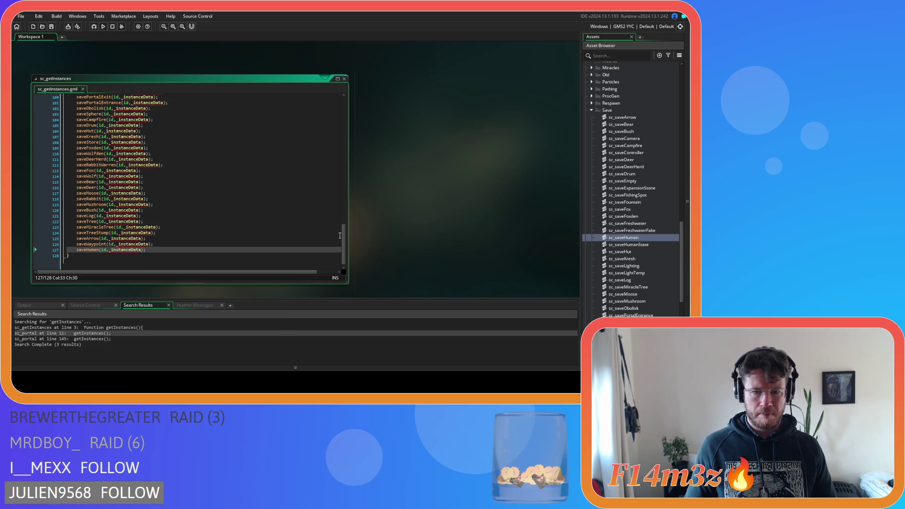
drag(345, 237, 345, 105)
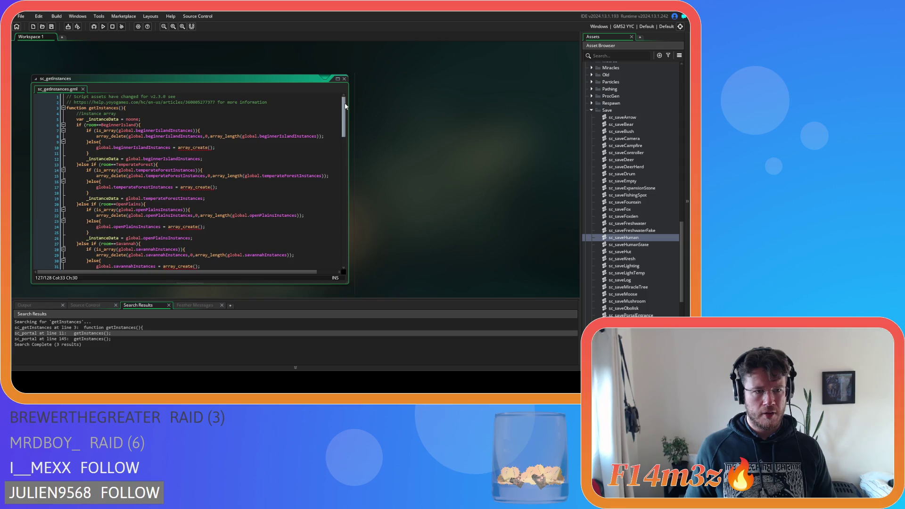
Indent the getInstances function body one level
click(170, 109)
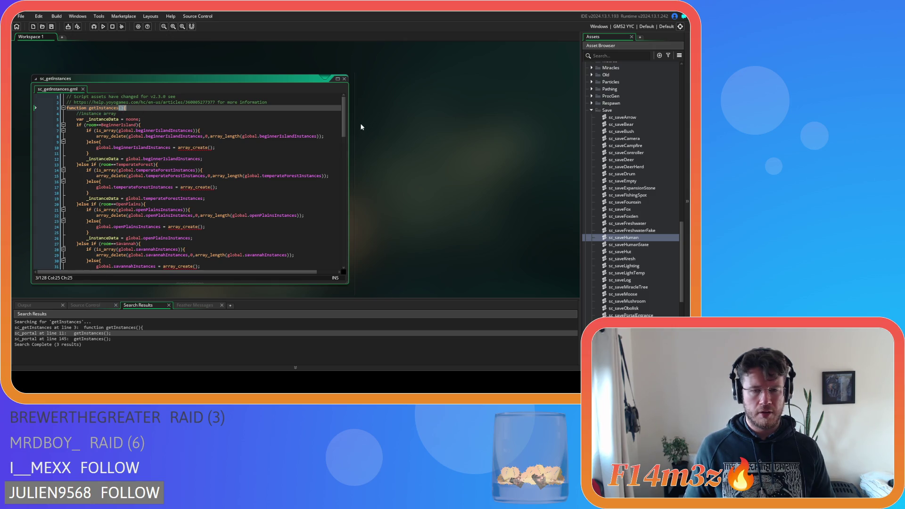
mouse_move(344, 117)
mouse_down()
mouse_move(346, 247)
mouse_move(324, 80)
mouse_up()
click(120, 108)
mouse_move(77, 114)
mouse_down()
mouse_move(198, 198)
mouse_move(200, 298)
mouse_move(192, 266)
mouse_up()
key(Tab)
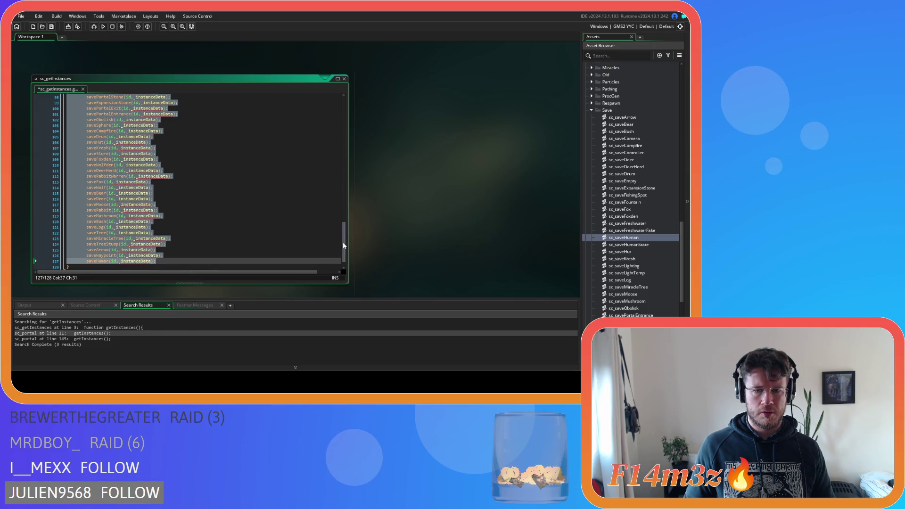
Give getInstances a controller parameter and open a with(controller) block after the signature
drag(343, 242, 342, 113)
click(121, 108)
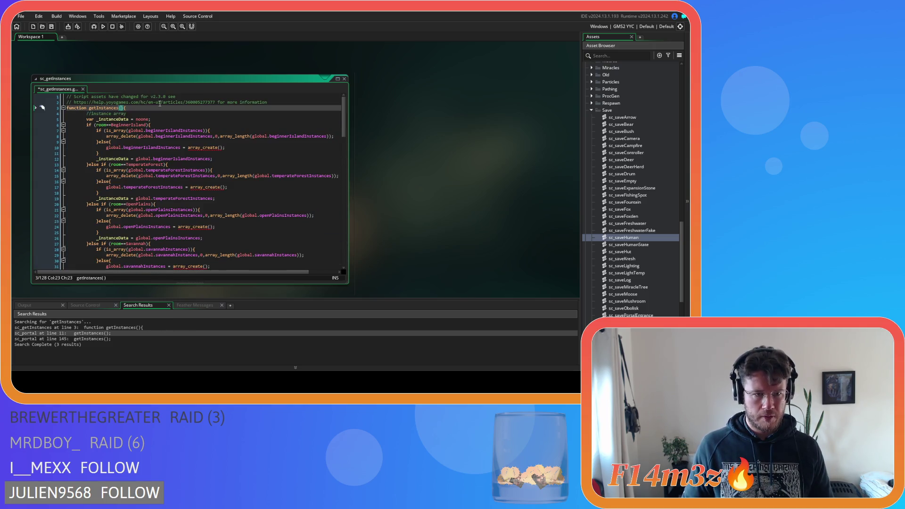
text(controller)
key(Right)
key(Return)
key(BackSpace)
key(End)
key(Return)
text(with(controll)
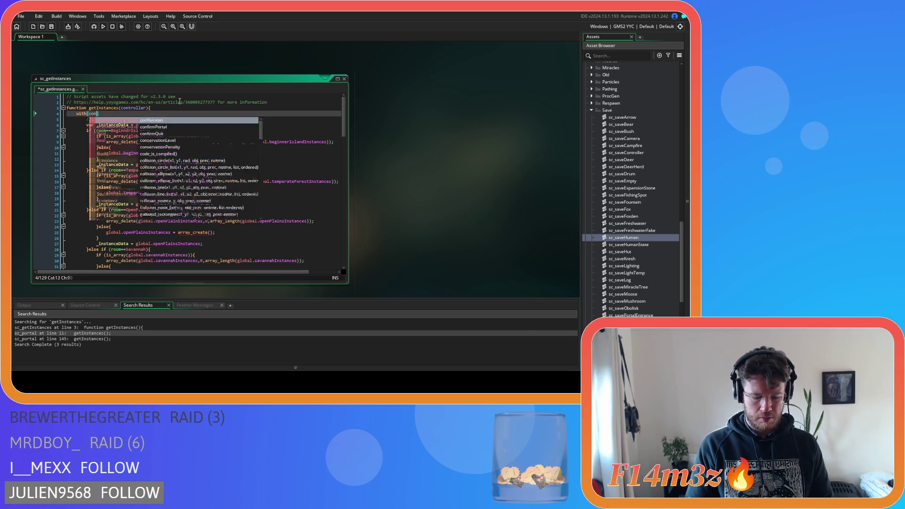
text(er))
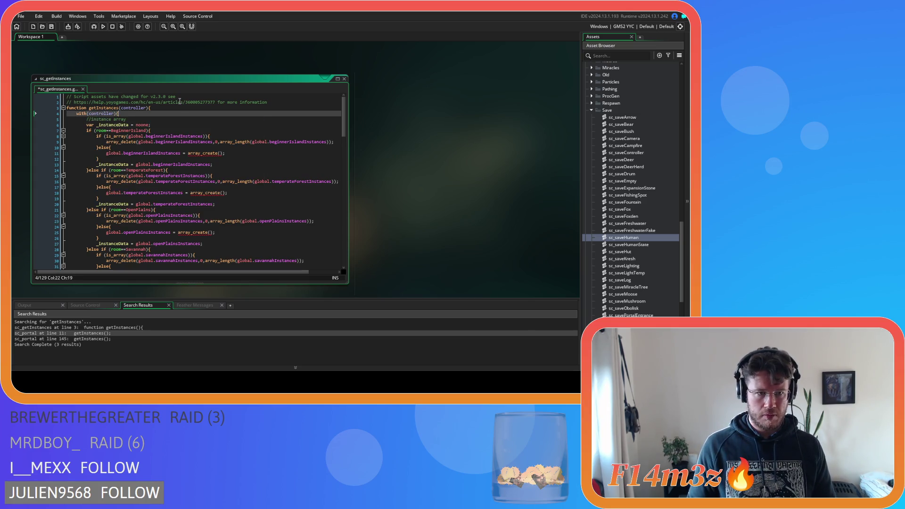
Close the with(controller) block after the saveHuman call and save sc_getInstances
drag(343, 118, 343, 245)
click(166, 250)
key(Return)
key(ctrl+s)
Review the function's is_array checks and saveHuman call, then open sc_portal's getInstances call from the search results
click(245, 251)
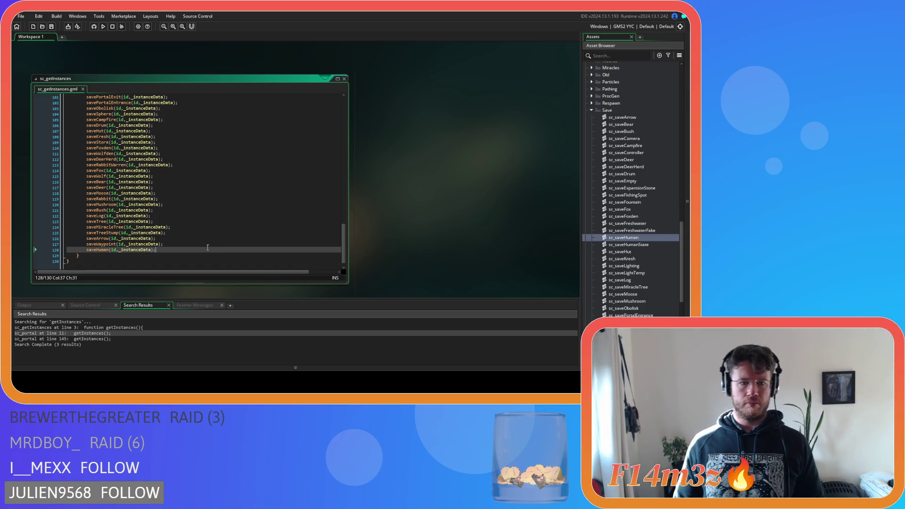
mouse_move(344, 250)
mouse_down()
mouse_move(344, 120)
mouse_move(344, 245)
mouse_up()
click(289, 158)
click(252, 243)
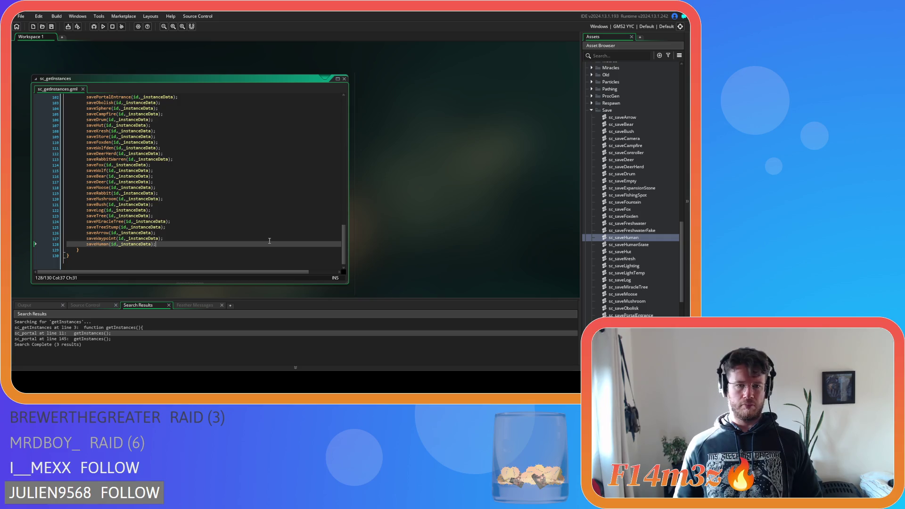
mouse_move(343, 248)
mouse_down()
mouse_move(344, 120)
mouse_move(344, 242)
mouse_up()
click(329, 119)
click(293, 136)
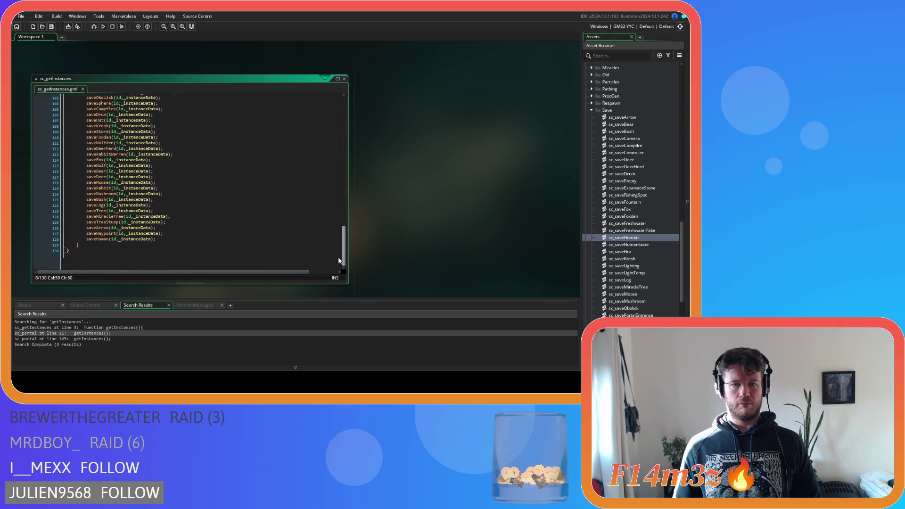
click(270, 244)
drag(344, 239, 343, 118)
click(315, 121)
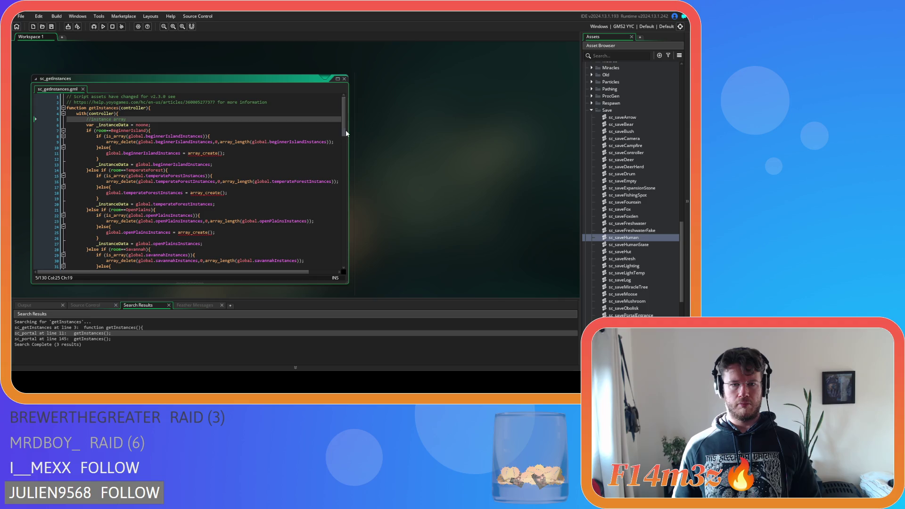
mouse_move(343, 131)
mouse_down()
mouse_move(343, 261)
mouse_move(343, 118)
mouse_up()
click(300, 136)
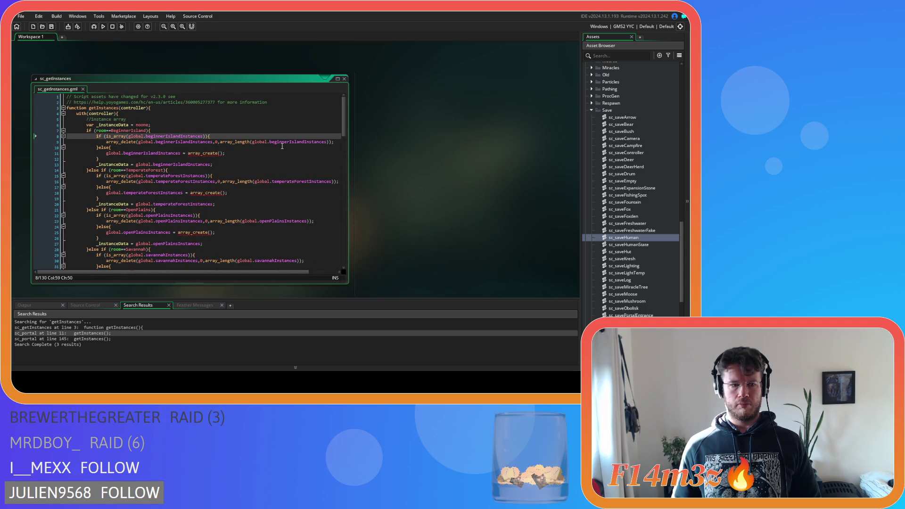
double_click(113, 335)
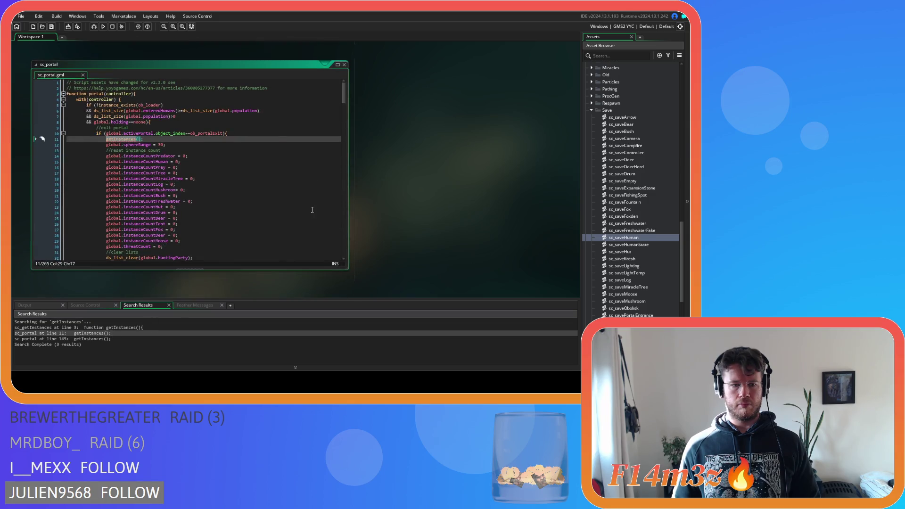
Pass id as the controller argument in sc_portal's getInstances call and save the script
key(Right)
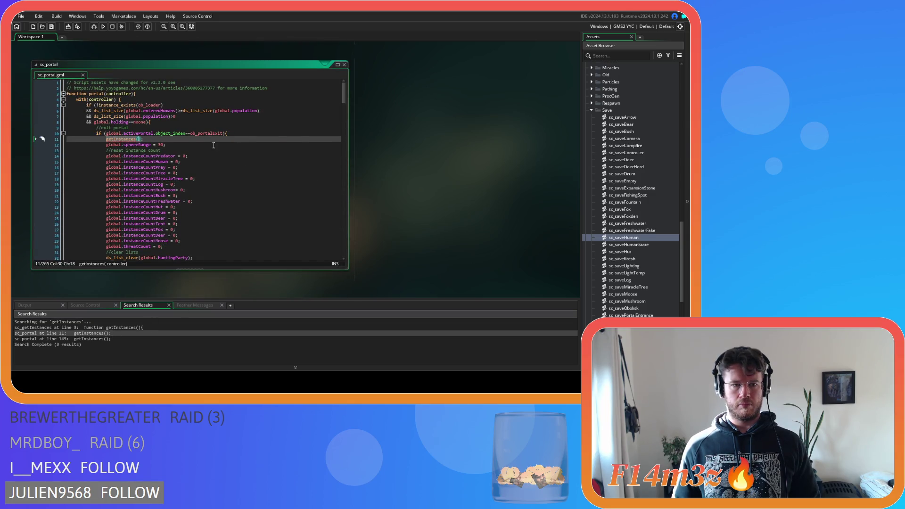
text(id)
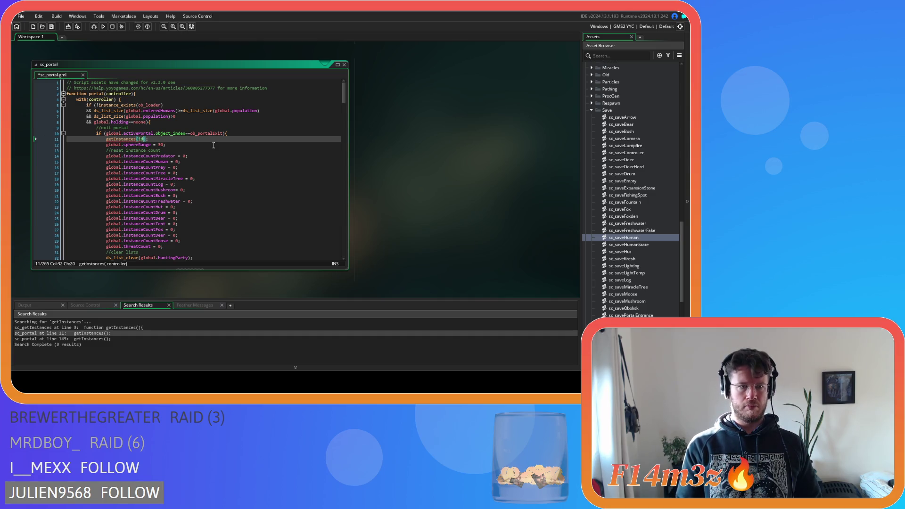
click(214, 117)
click(113, 100)
click(129, 94)
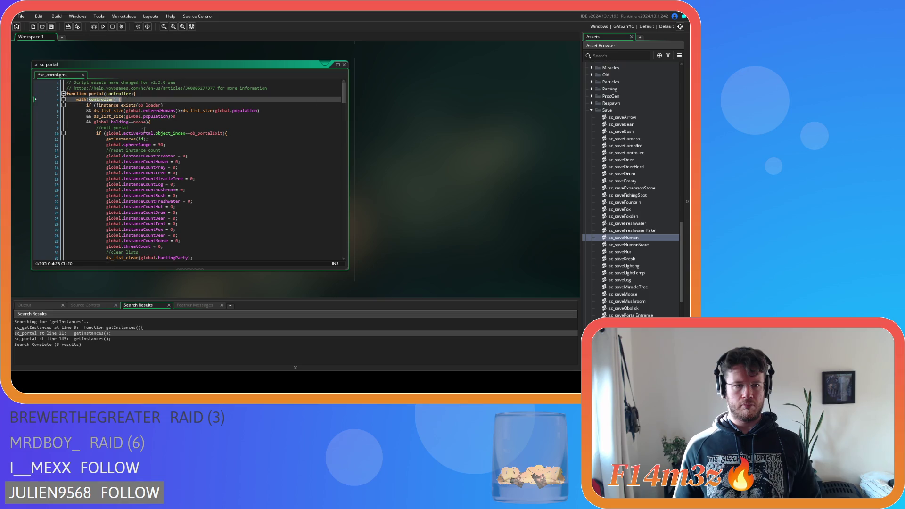
click(147, 140)
click(129, 94)
mouse_move(140, 133)
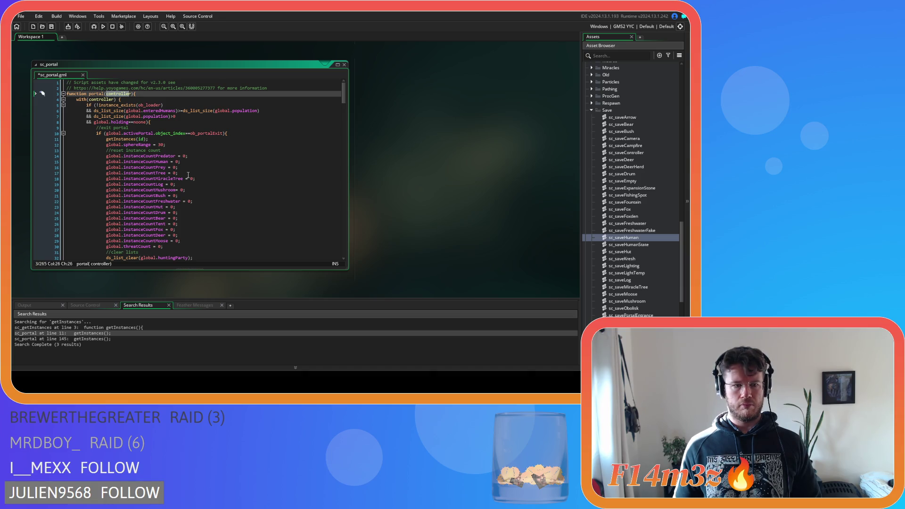
click(184, 215)
key(ctrl+s)
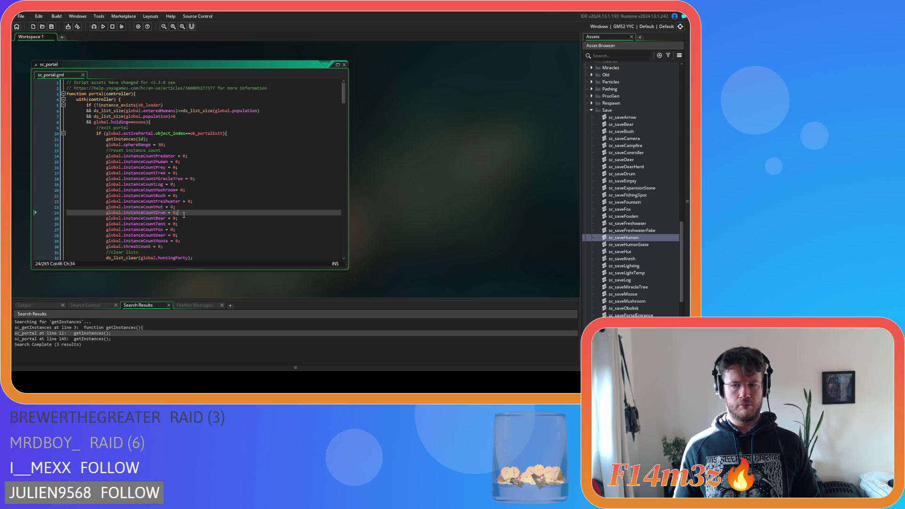
scroll(642, 208, down, 10)
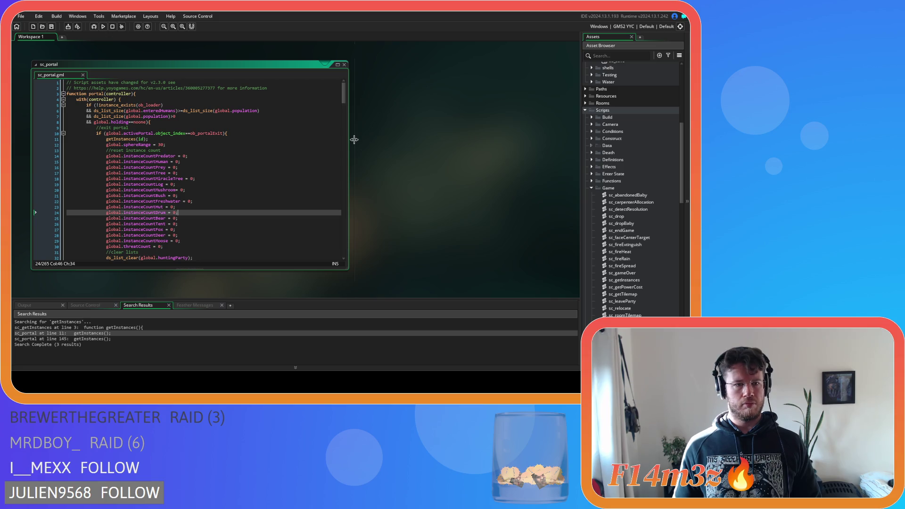
Expand Objects > Animal > Human in the Asset Browser and open ob_human
mouse_move(343, 86)
mouse_down()
mouse_move(349, 98)
mouse_move(349, 89)
mouse_up()
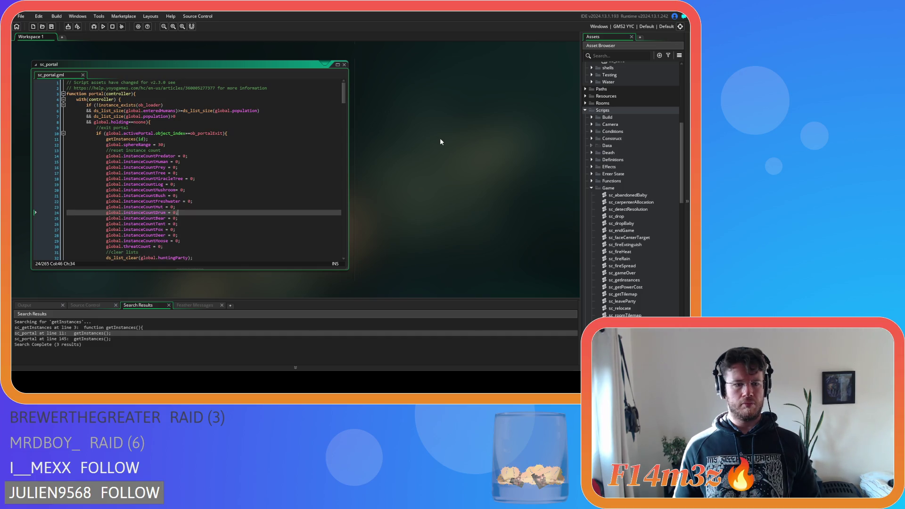
scroll(626, 198, up, 5)
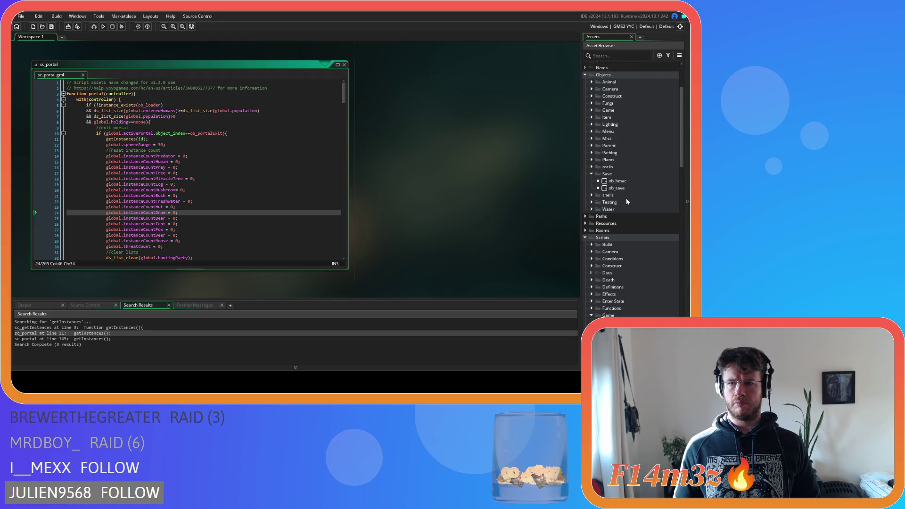
scroll(625, 197, up, 2)
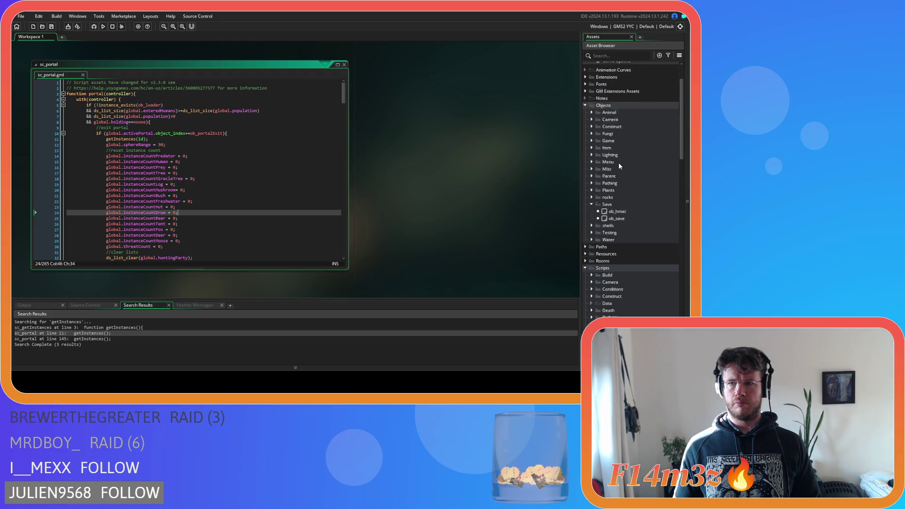
click(591, 126)
click(599, 134)
double_click(620, 140)
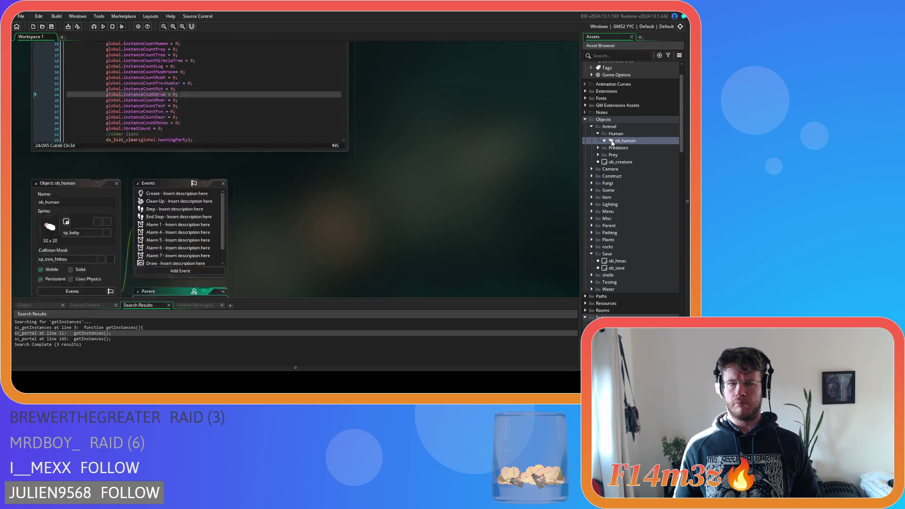
Search ob_human's Create event for state_stasis and go to the portal call inside it
click(163, 79)
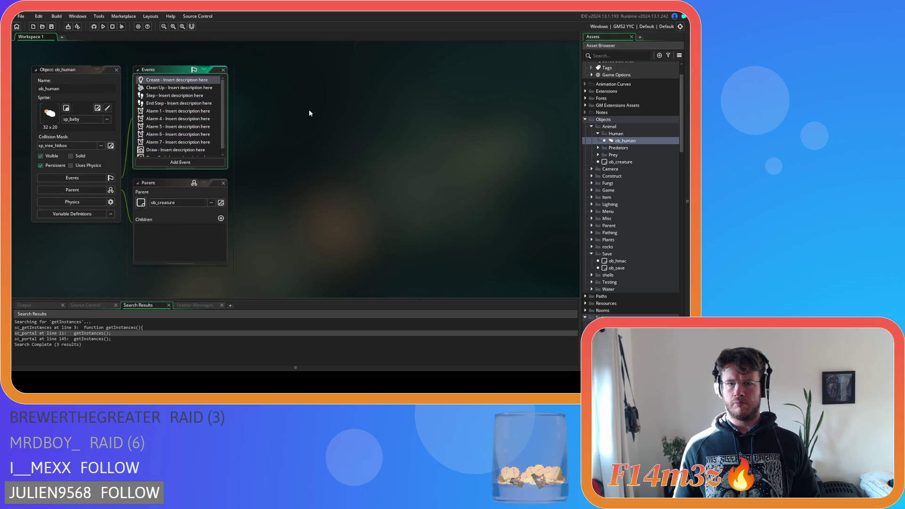
key(ctrl+f)
text(state)
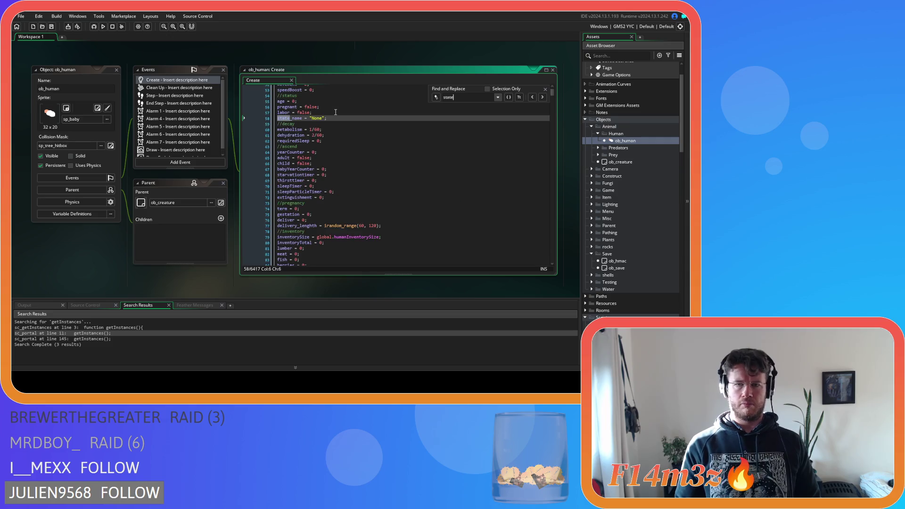
text(_stasi)
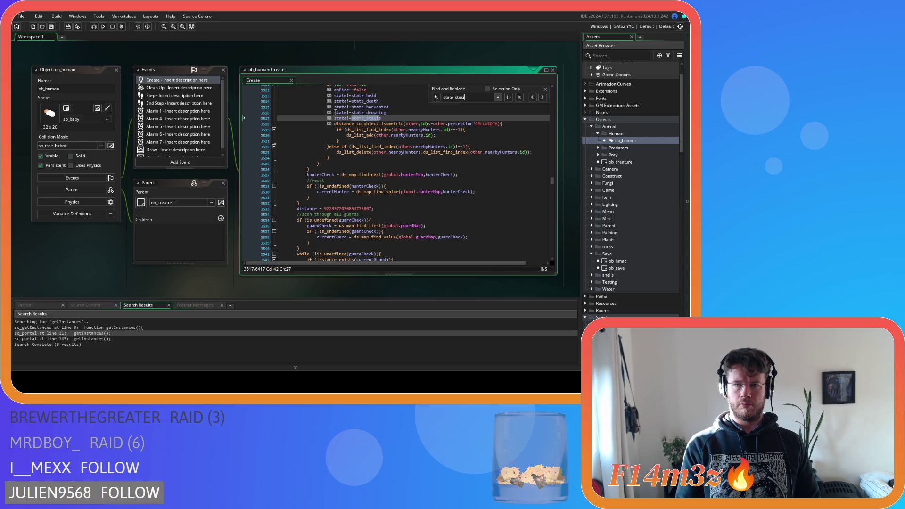
click(543, 97)
click(544, 98)
click(544, 97)
click(544, 98)
click(544, 97)
click(319, 174)
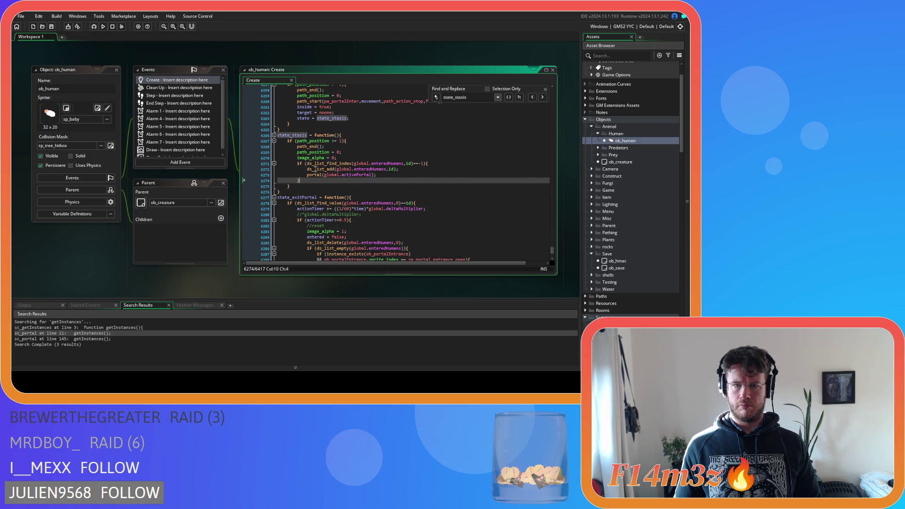
key(End)
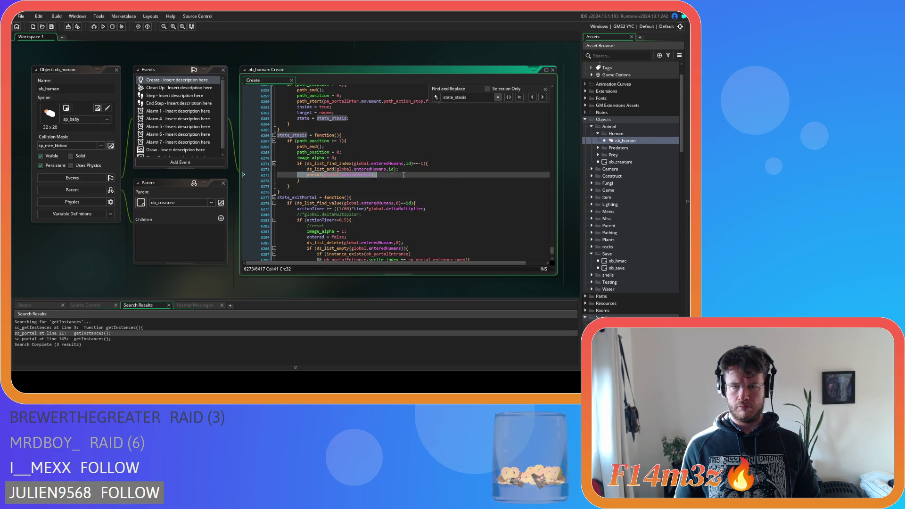
Close the find bar and all editor windows, and collapse the Human group
click(544, 89)
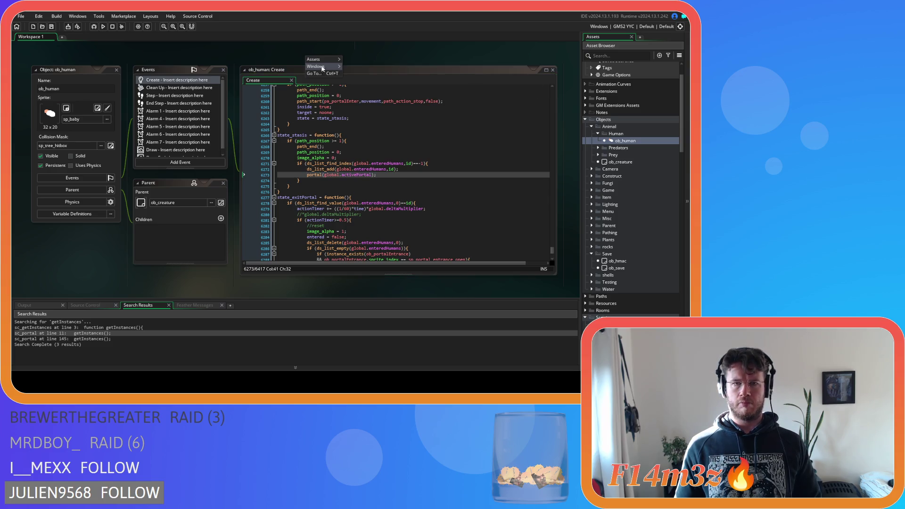
key(ctrl+shift+w)
click(598, 134)
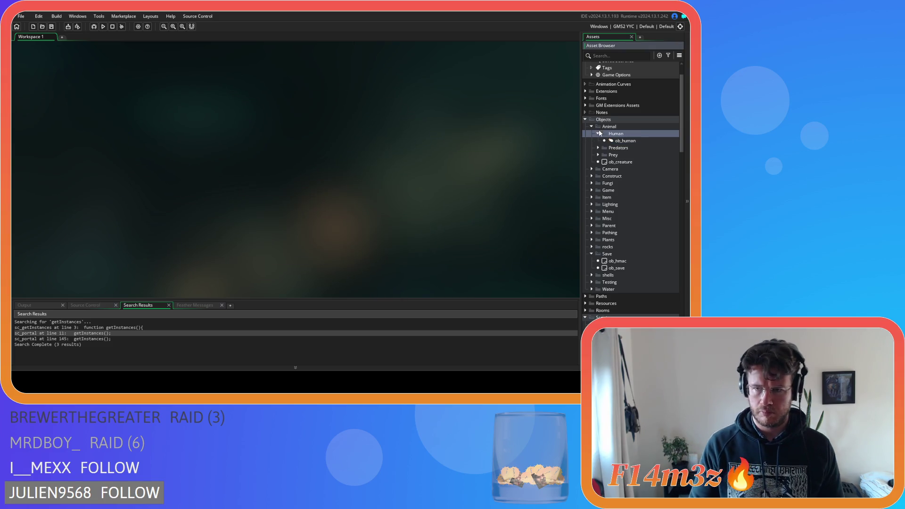
Collapse the Animal, Save, Scripts and Objects groups in the asset tree
click(591, 126)
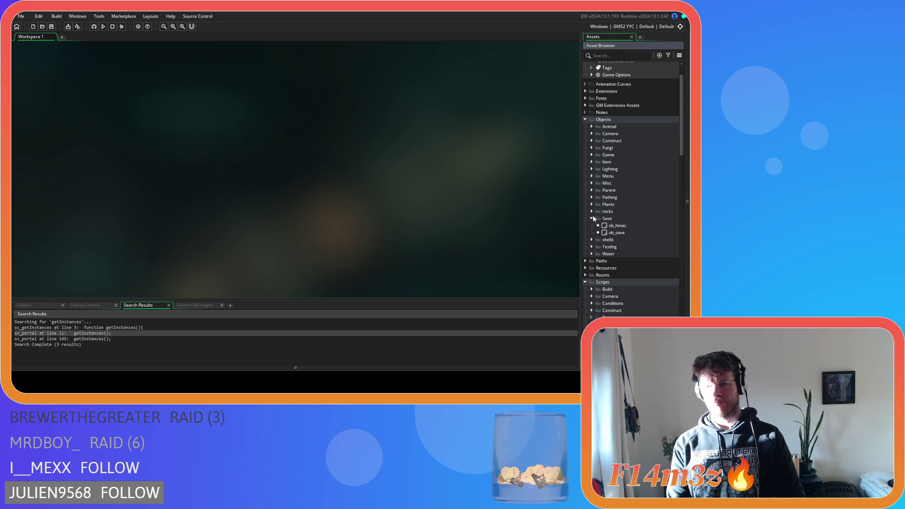
click(591, 218)
click(584, 268)
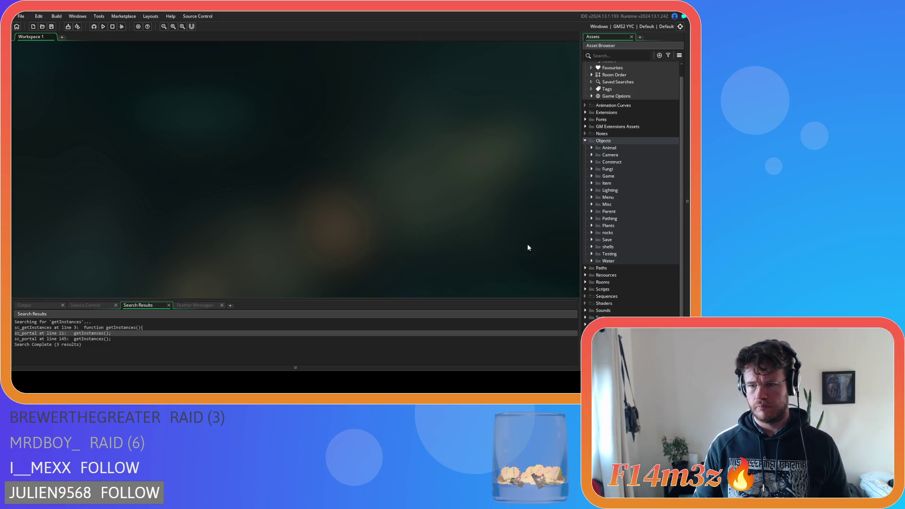
click(585, 141)
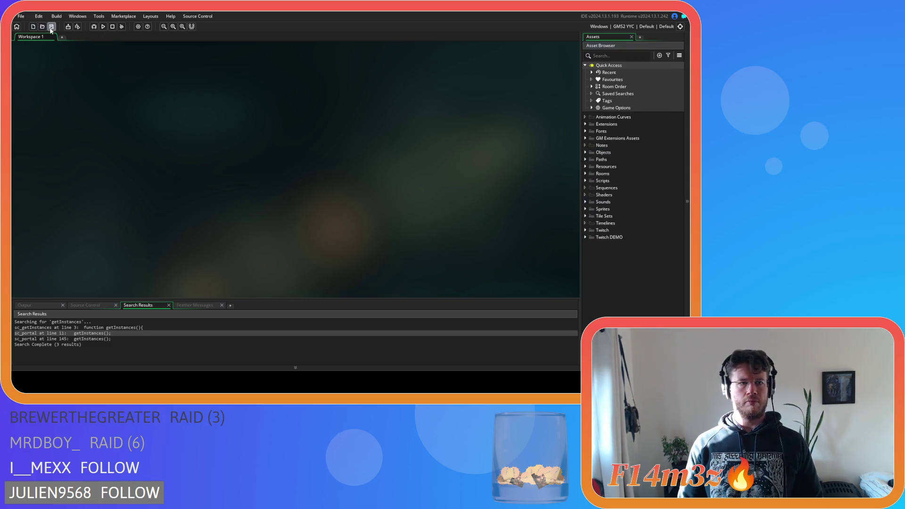
Run the game with the build target switched to GMS2 VM
key(F5)
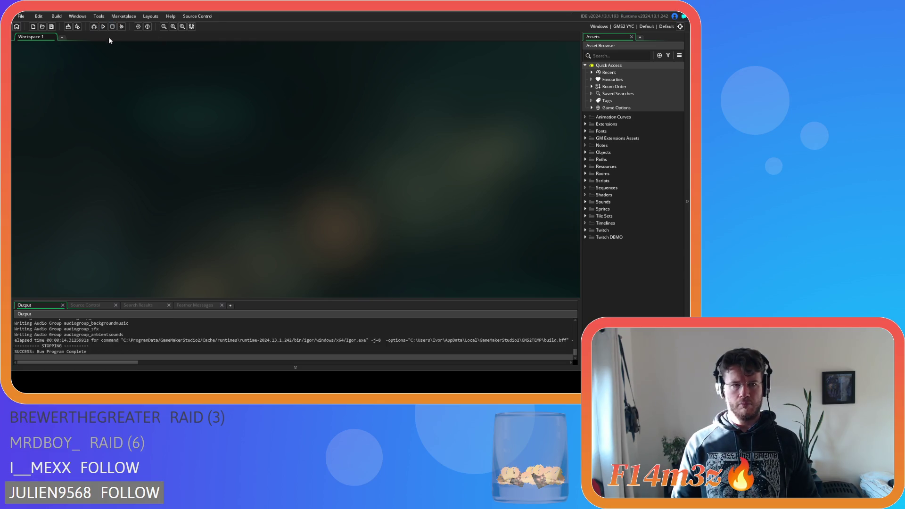
click(624, 28)
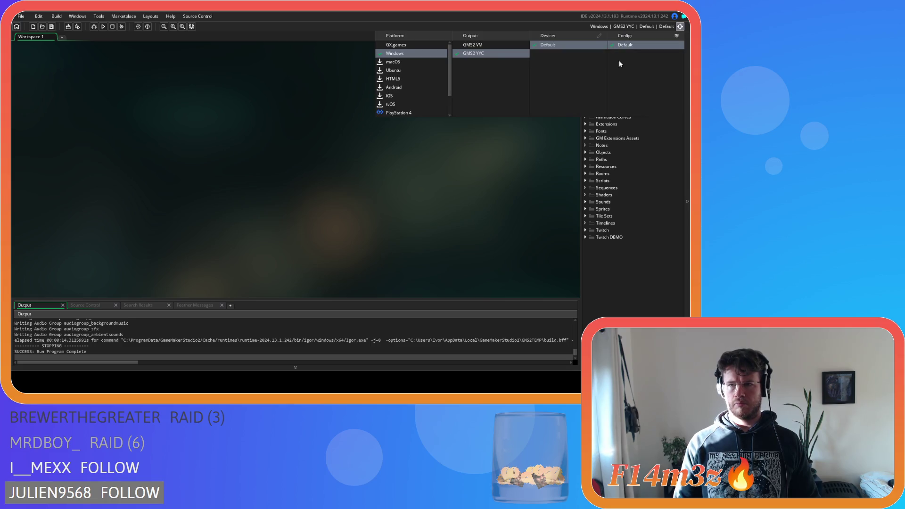
click(473, 46)
click(103, 26)
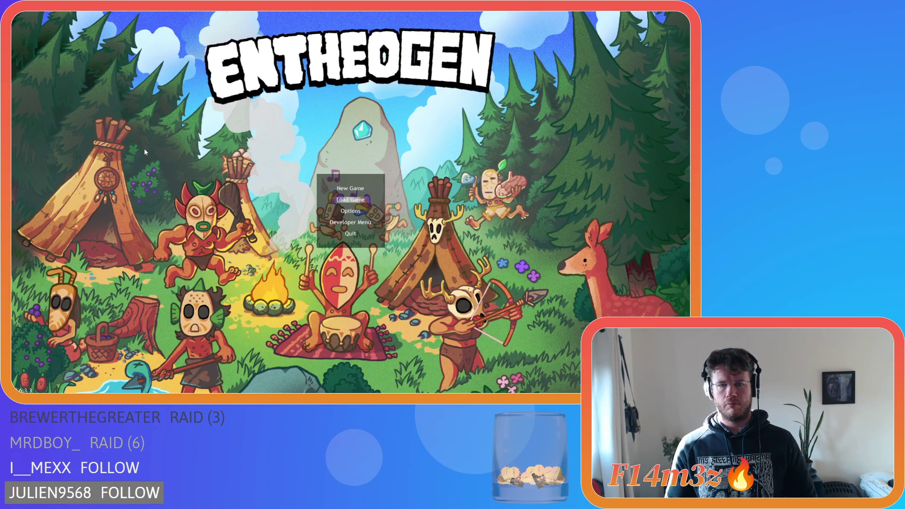
Start a session from the Entheogen title menu and wait for the village map to load
key(Return)
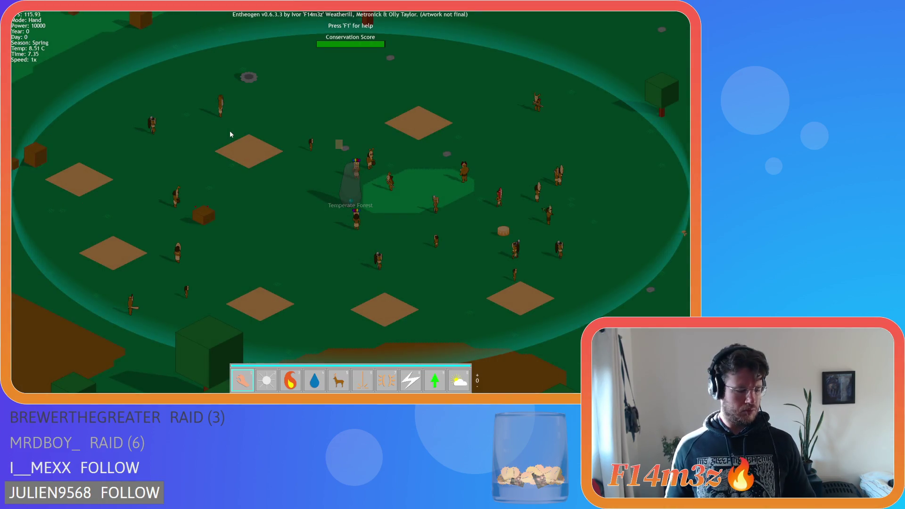
Quicksave and quickload the village, then check the tribe's villager details
key(F5)
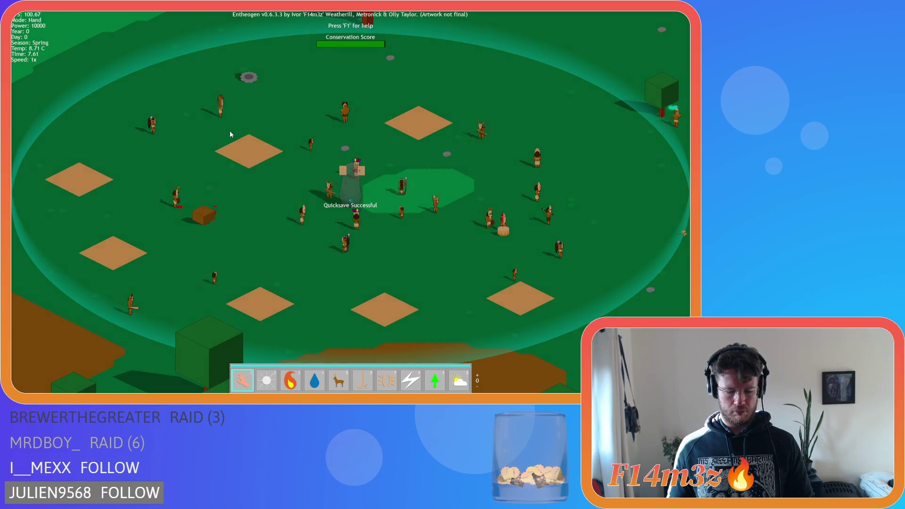
key(F9)
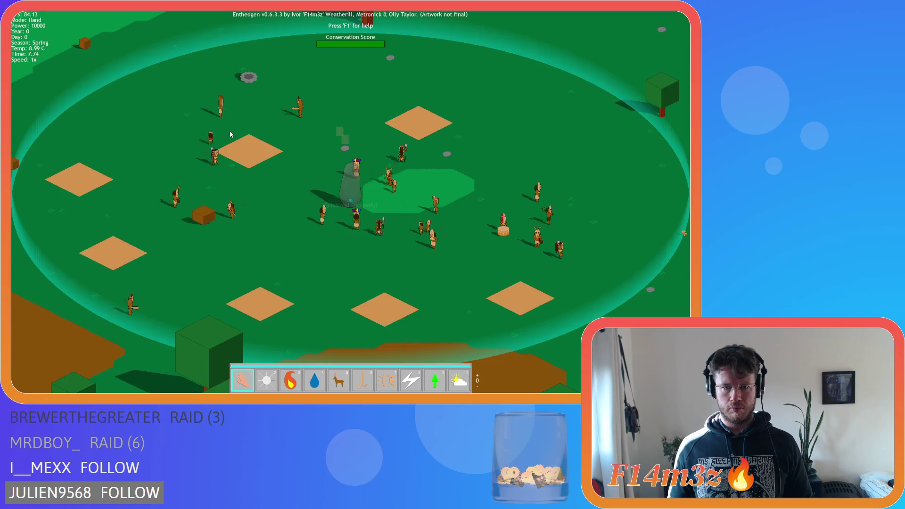
scroll(230, 131, down, 10)
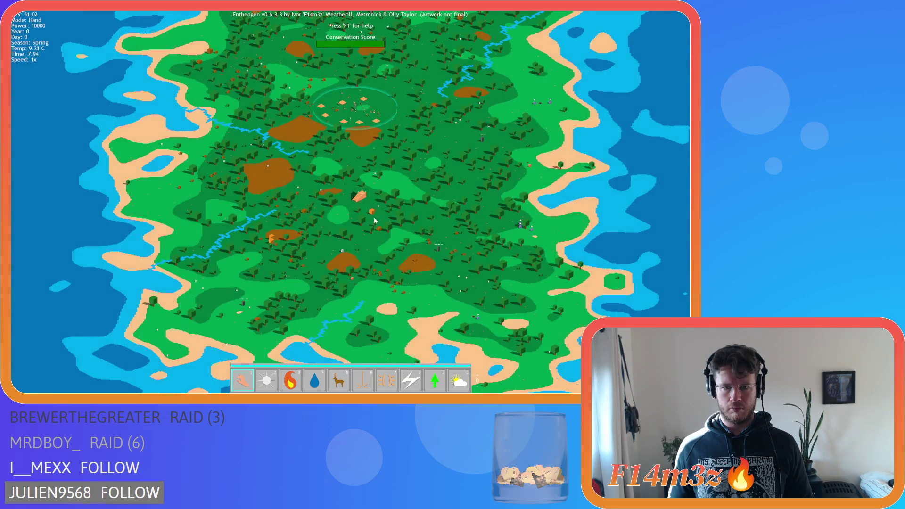
scroll(363, 194, up, 10)
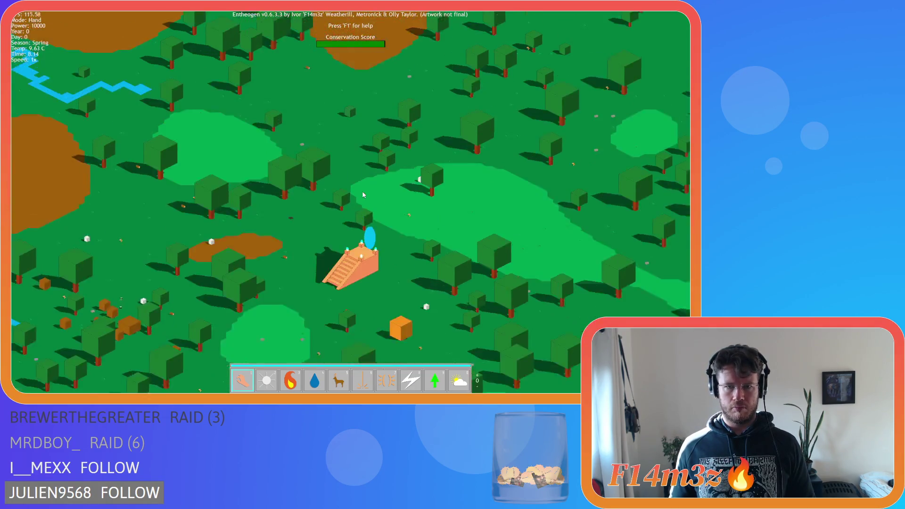
key(t)
click(363, 193)
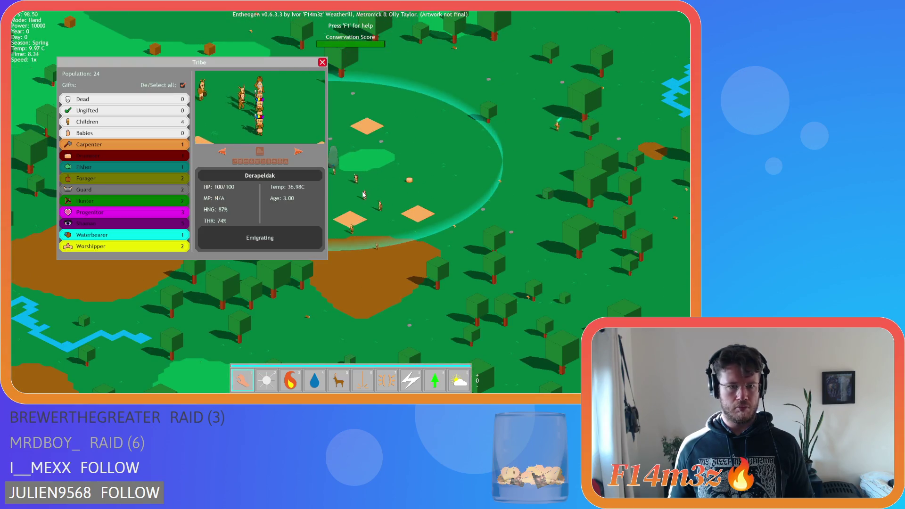
key(Escape)
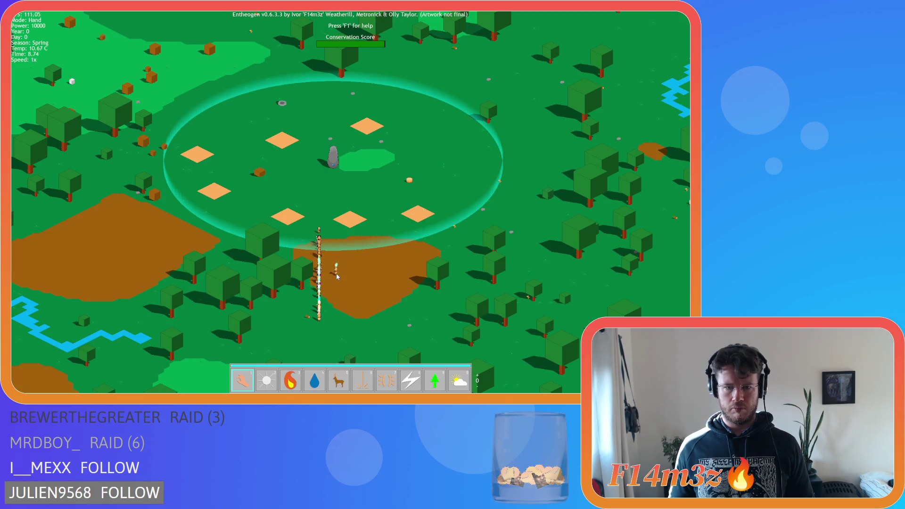
Pan south across the forest to the portal temple where the villagers are heading
key(s)
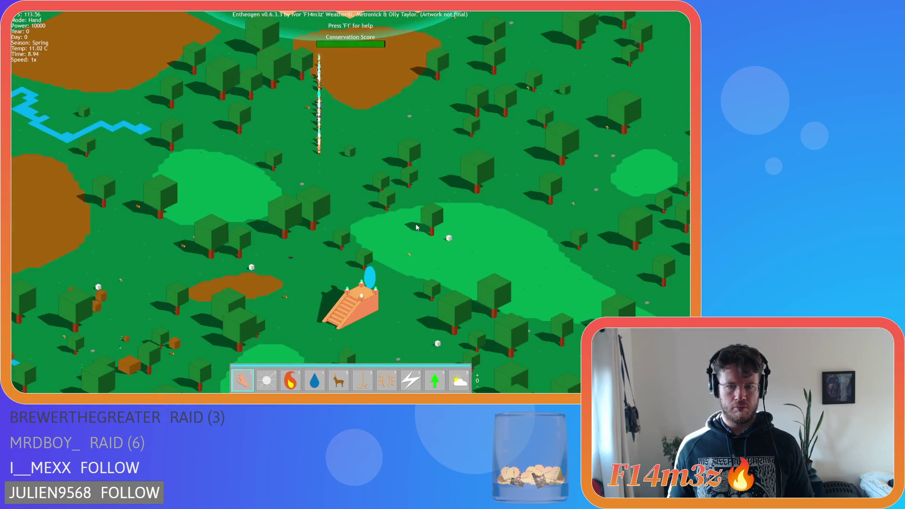
scroll(395, 219, up, 5)
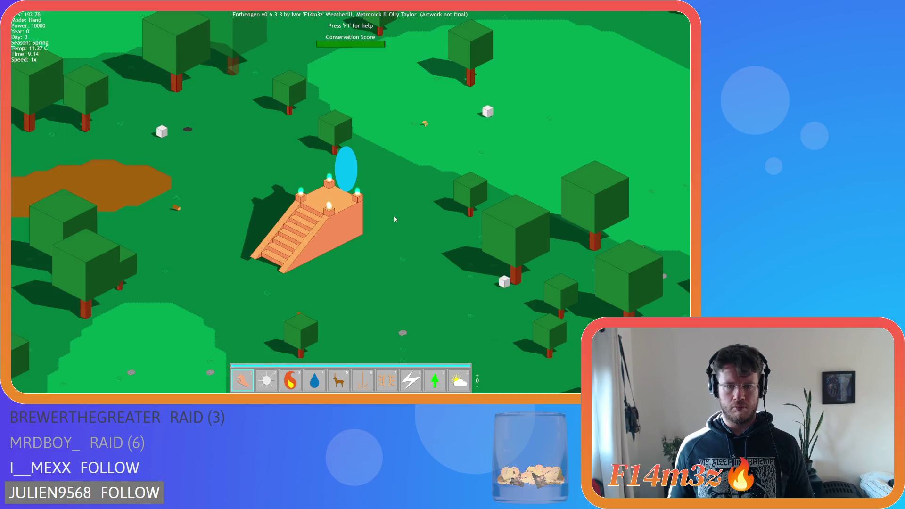
scroll(393, 219, down, 1)
scroll(394, 218, down, 3)
scroll(394, 219, up, 4)
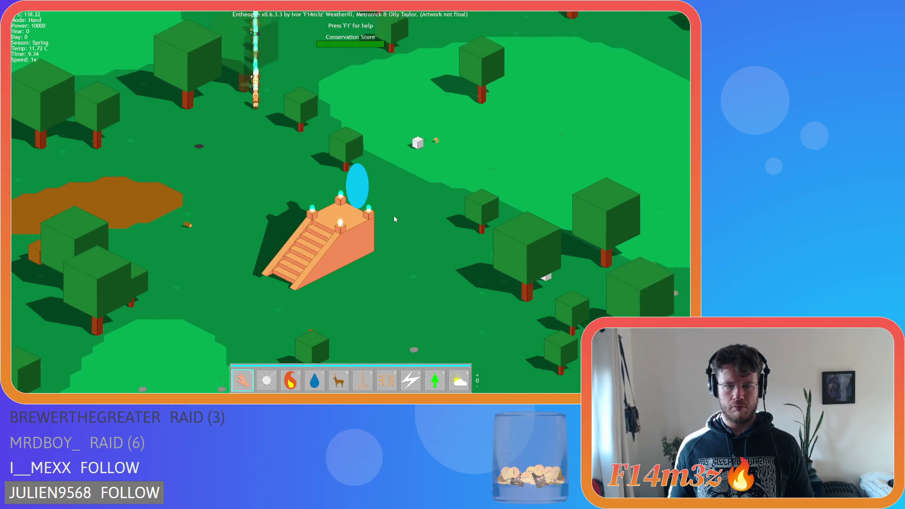
scroll(394, 218, down, 3)
scroll(394, 219, down, 1)
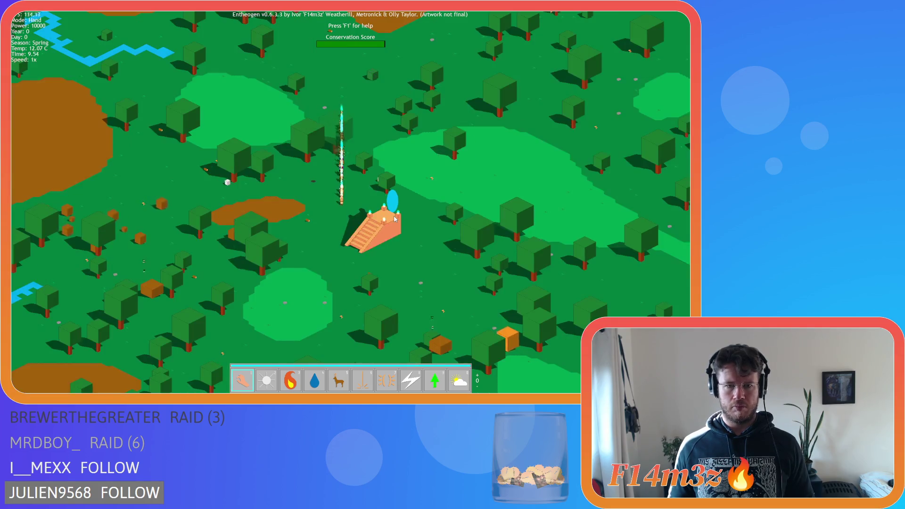
key(w)
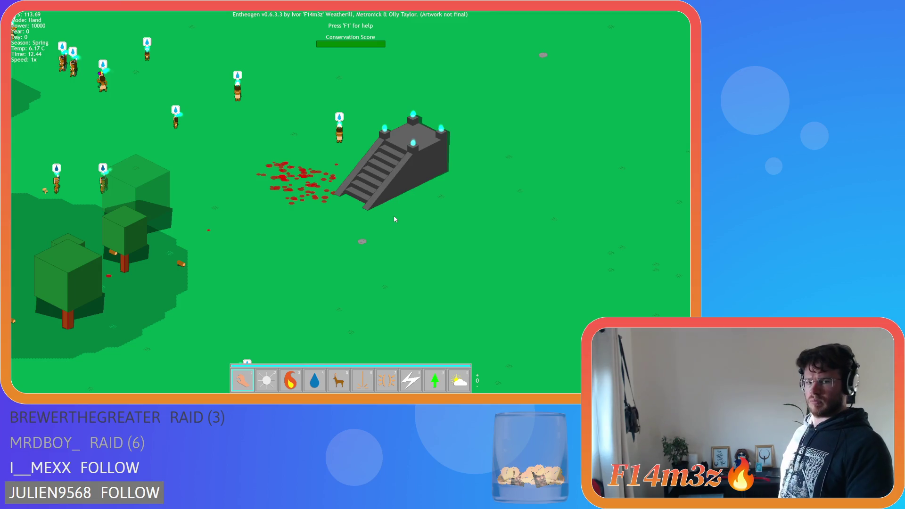
After watching villagers exit the portal, reload the quicksave with F9
key(F9)
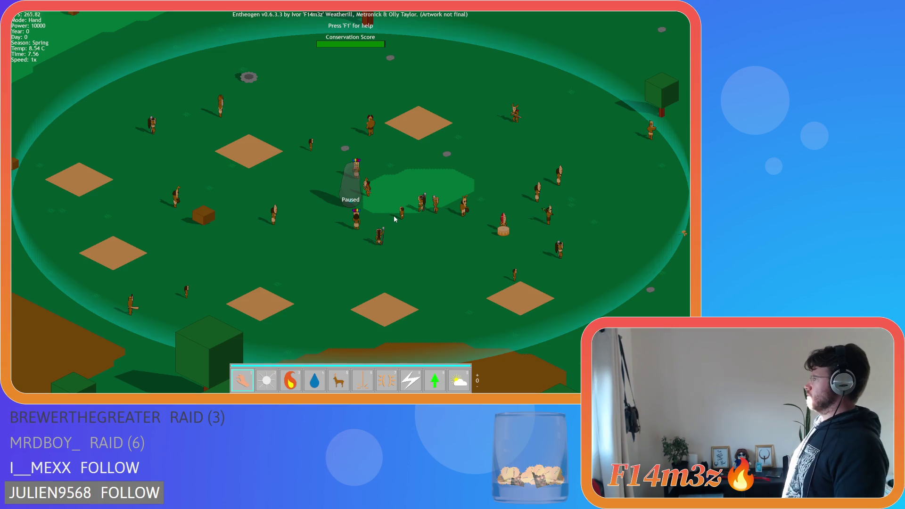
Pan the paused view south from the village circle into the riverside forest
key(s)
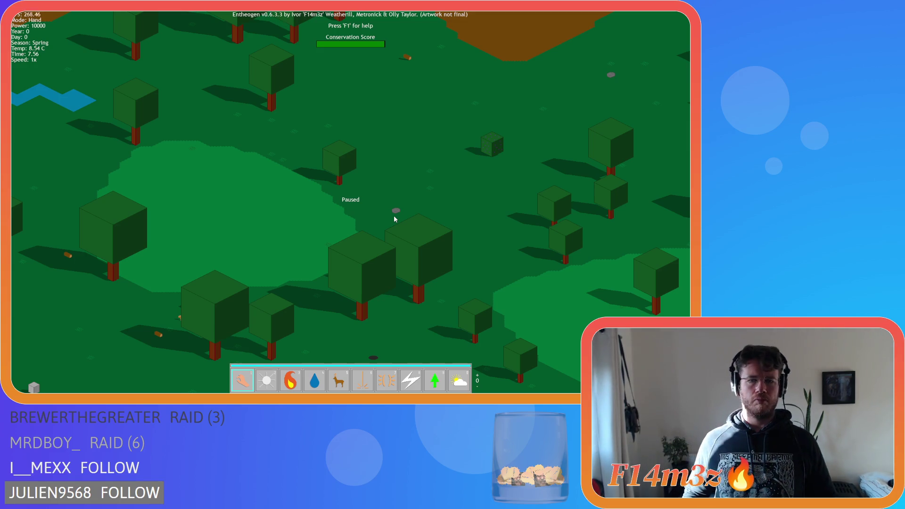
Resume the game and pan the camera around the village
key(space)
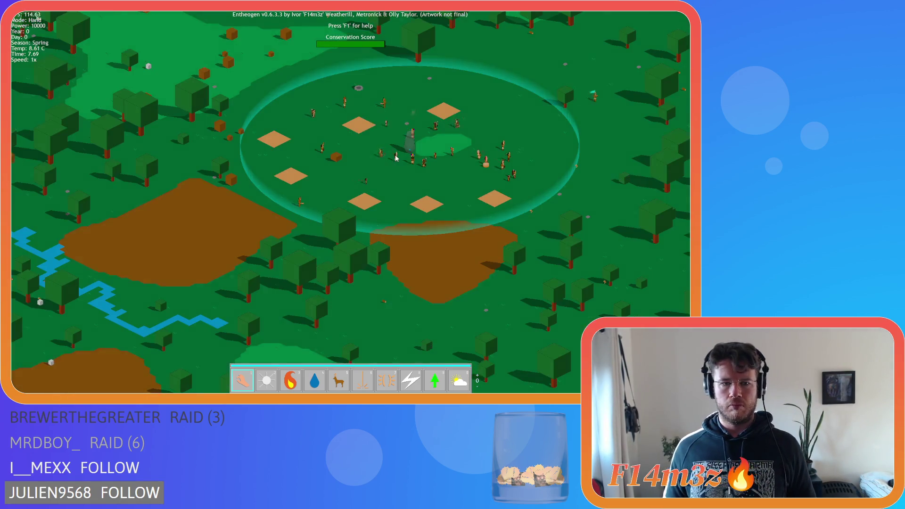
key(Left)
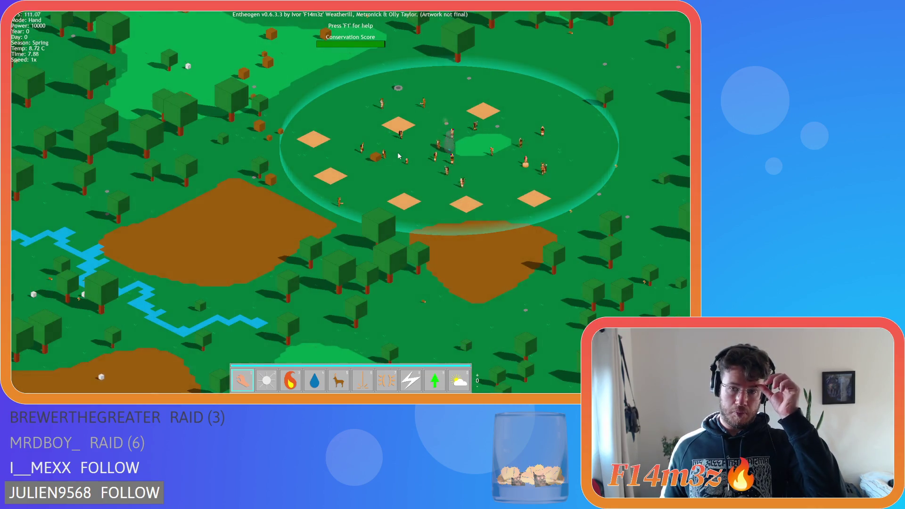
key(3)
key(Up)
key(Left)
scroll(396, 161, up, 5)
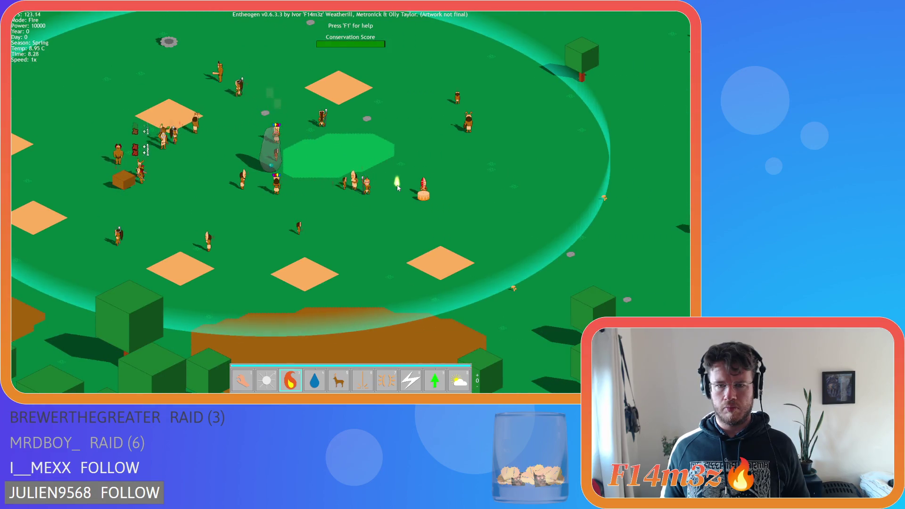
key(Left)
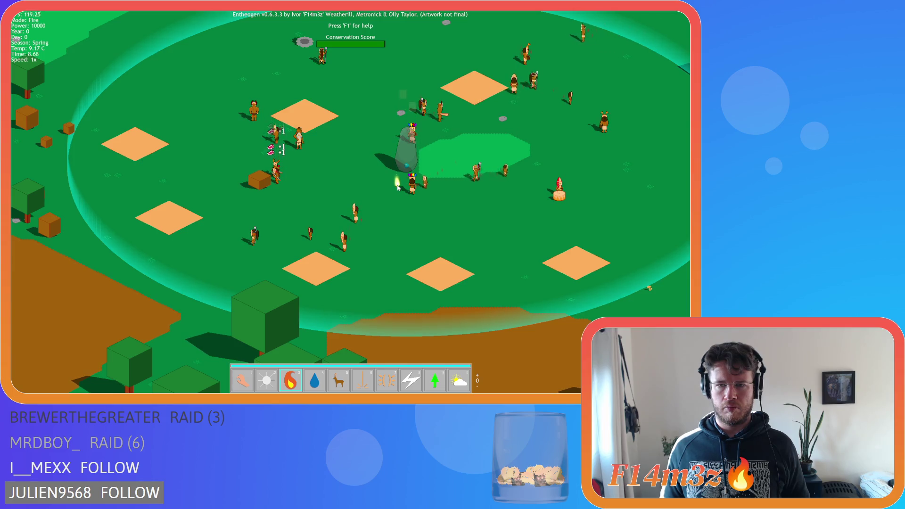
Set the villager near the green patch on fire using the Fire power
key(1)
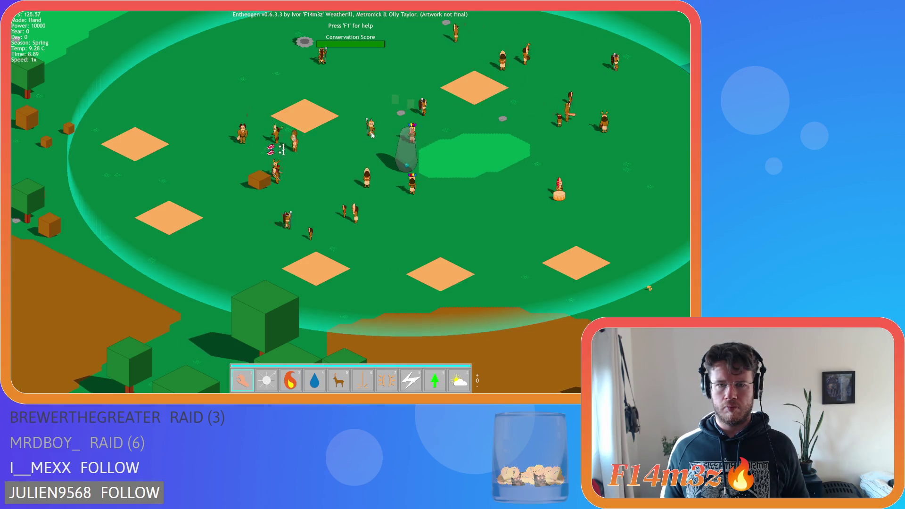
key(Right)
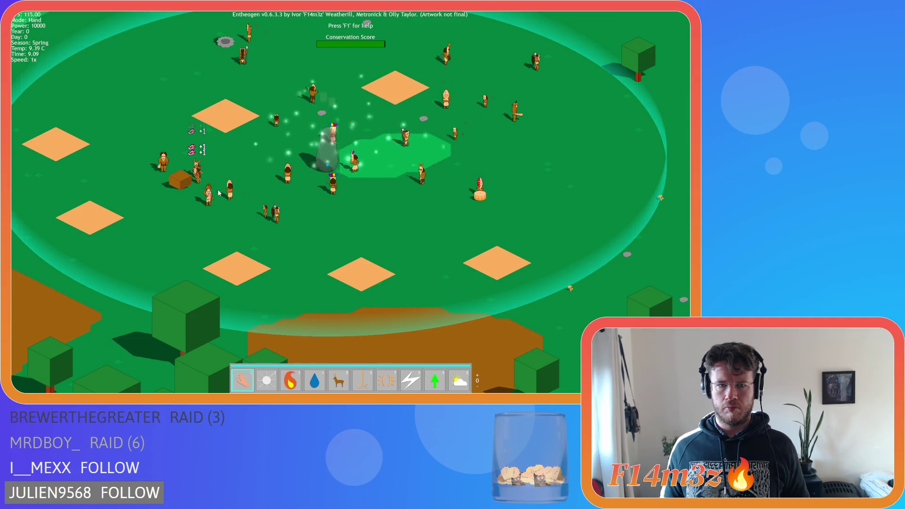
key(Left)
key(Left)
key(Down)
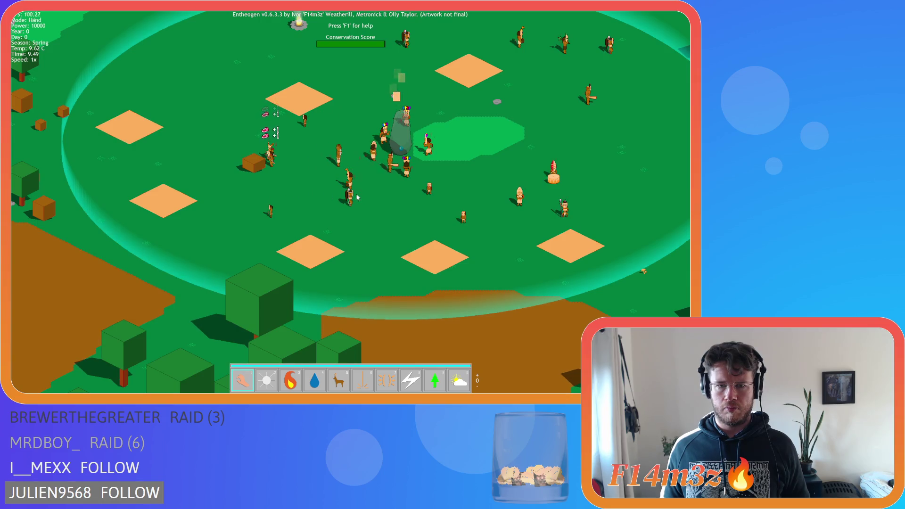
key(3)
click(508, 170)
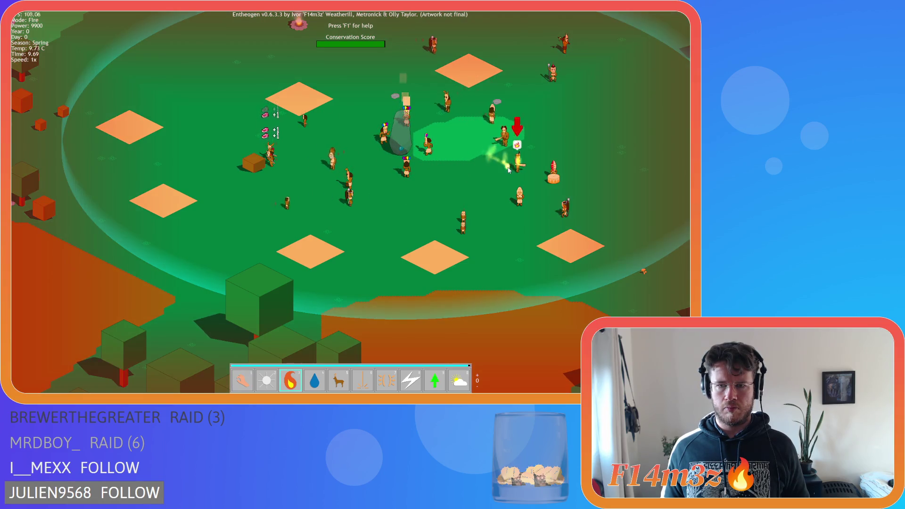
key(1)
Speed the game to 8x, show villager names and health bars, and open the Tribe overview
key(Right)
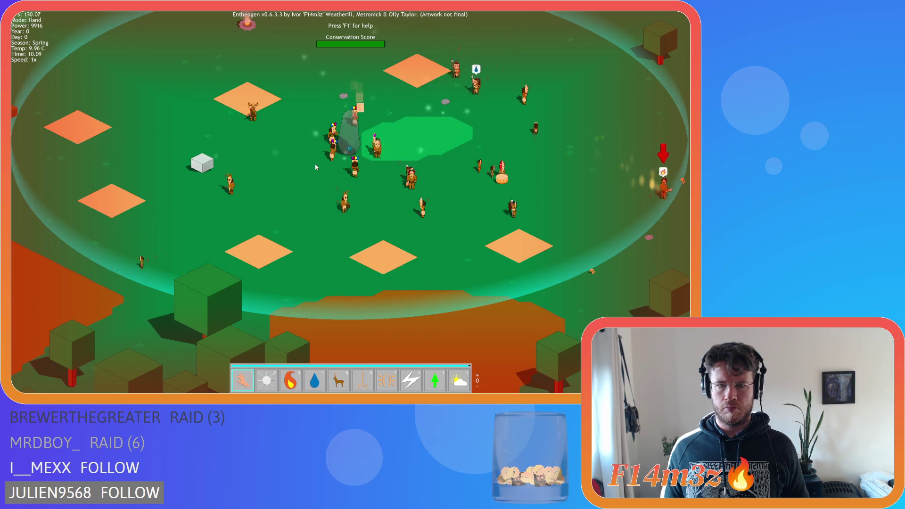
key(Right)
key(Right)
key(Right)
key(t)
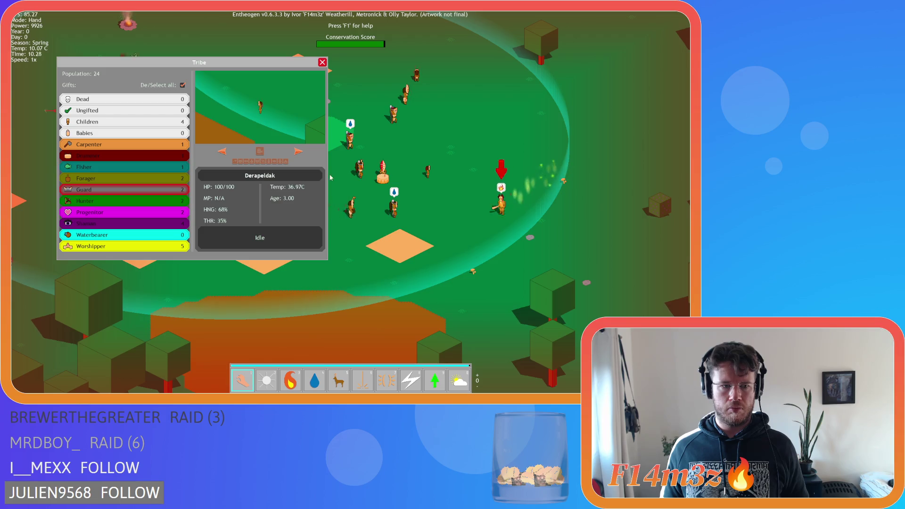
key(t)
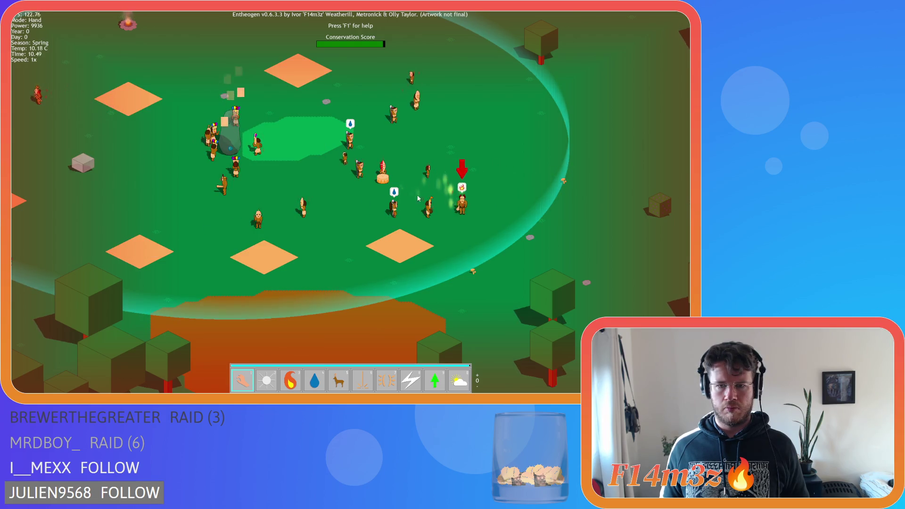
key(Right)
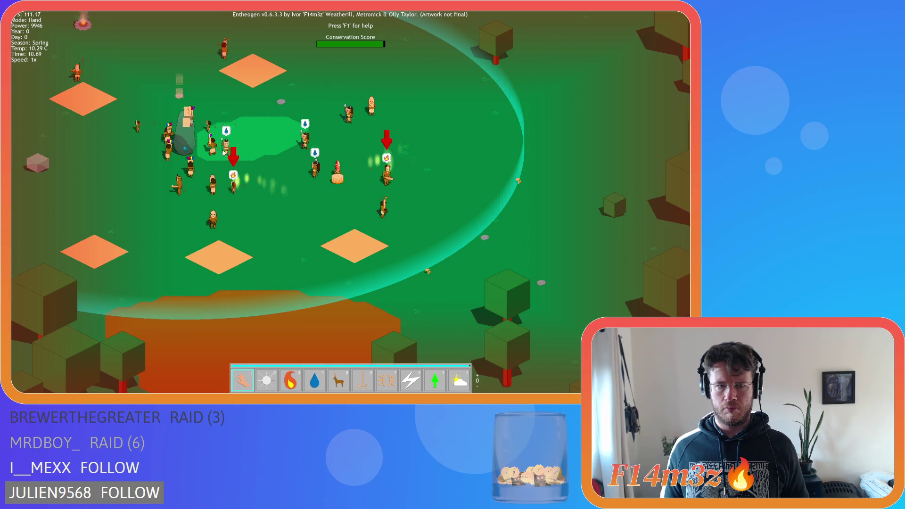
key(Left)
key(Left)
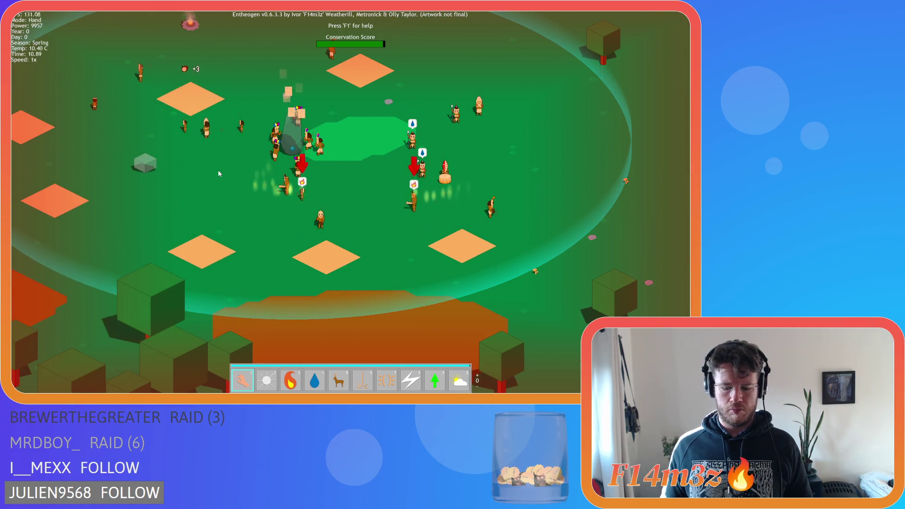
key(plus)
key(plus)
key(plus)
key(Tab)
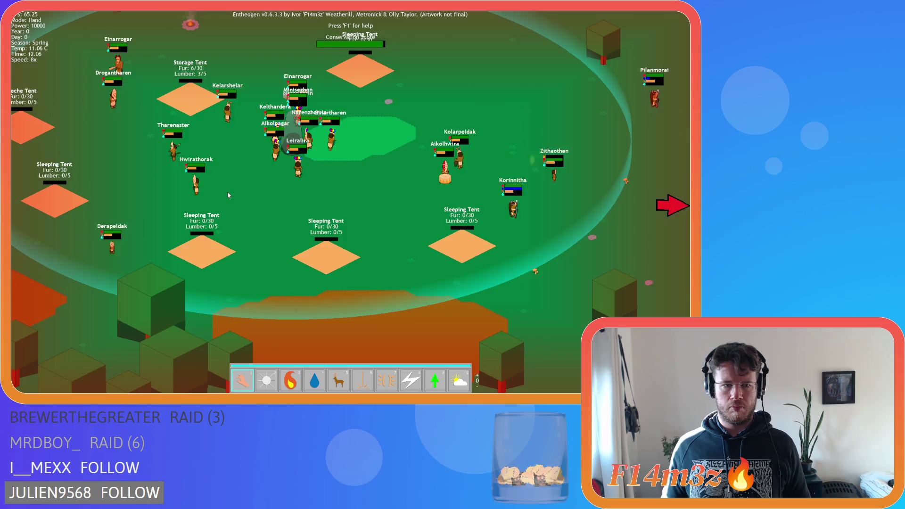
key(t)
key(t)
key(t)
Cycle through the Tribe villagers, stopping on Narenaorin, then close the overview with Escape
click(298, 152)
click(299, 151)
click(298, 151)
click(300, 152)
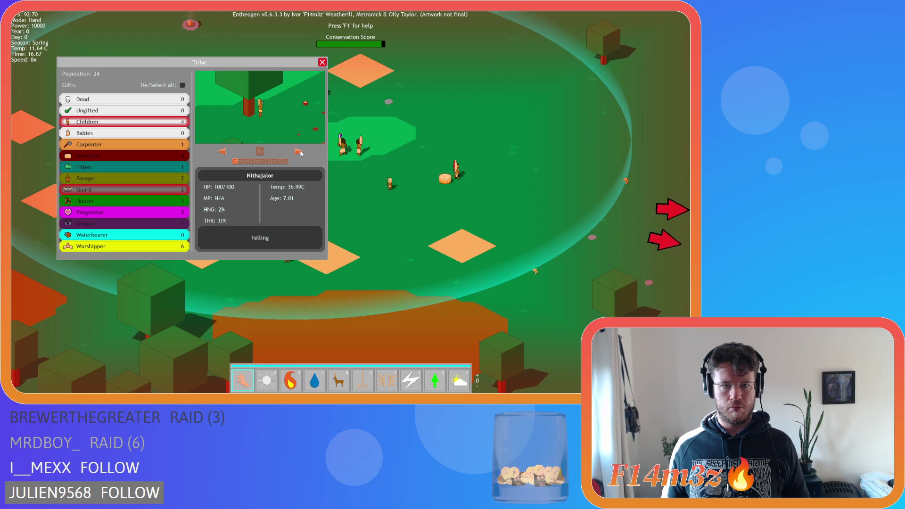
click(298, 152)
click(297, 153)
click(296, 155)
click(220, 151)
click(220, 151)
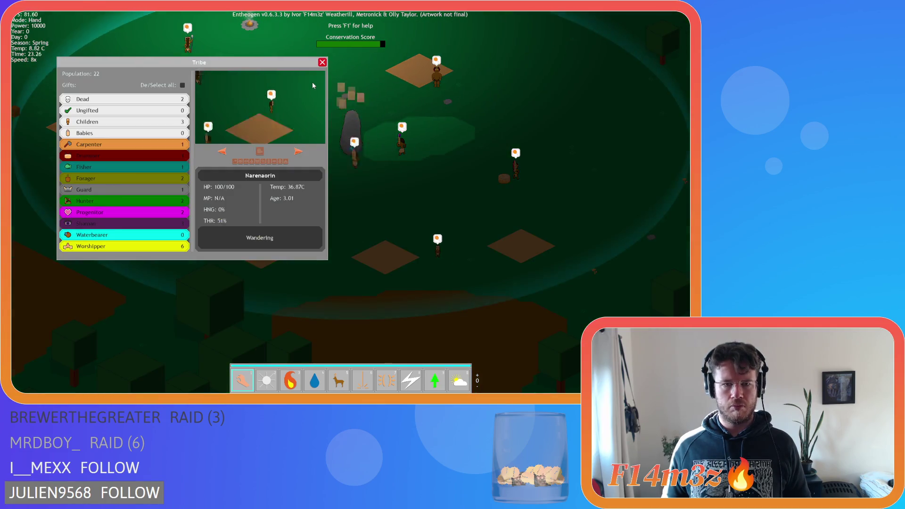
key(Escape)
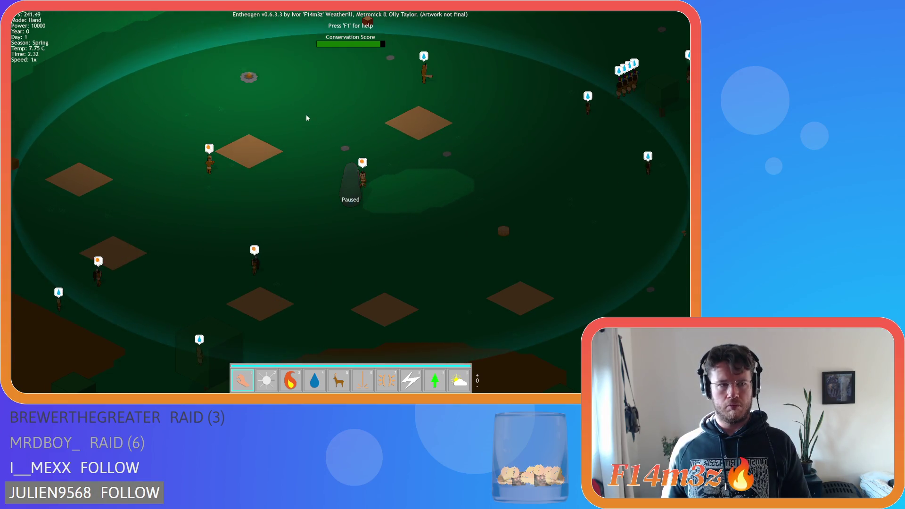
Resume play, zoom out and back in, pan around the village pillar, and reopen the Tribe overview
key(space)
scroll(321, 131, down, 5)
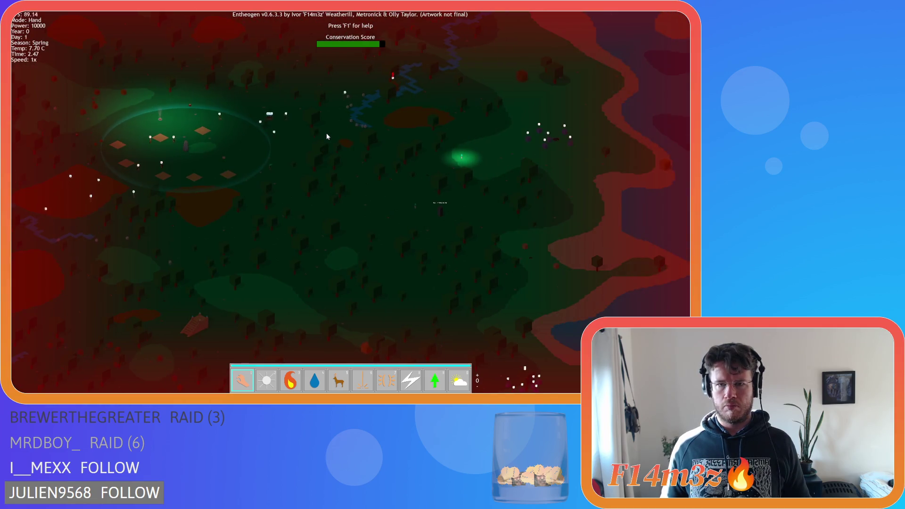
scroll(372, 156, up, 5)
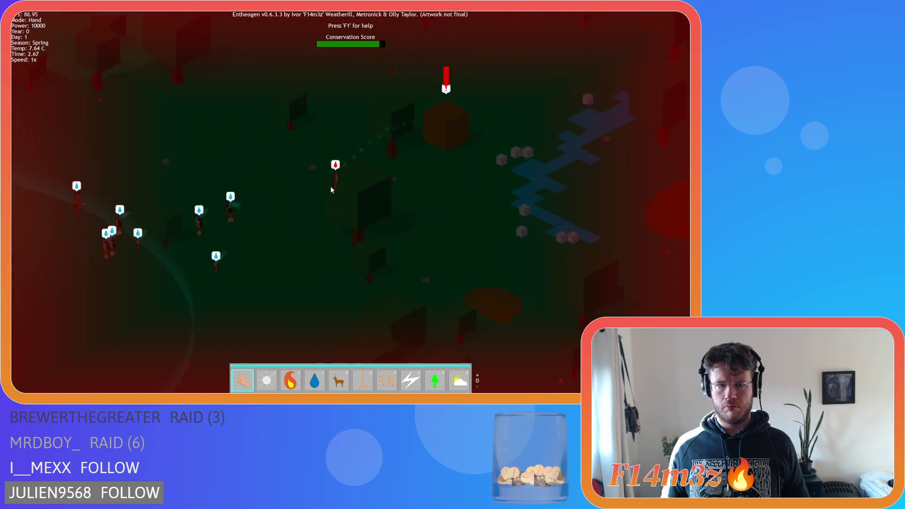
drag(227, 203, 306, 203)
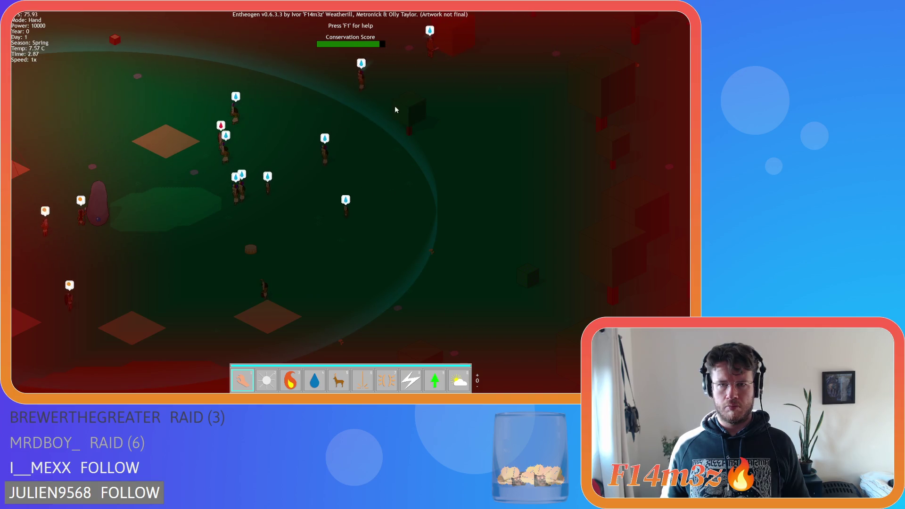
mouse_move(409, 72)
mouse_down()
mouse_move(263, 156)
mouse_move(215, 166)
mouse_up()
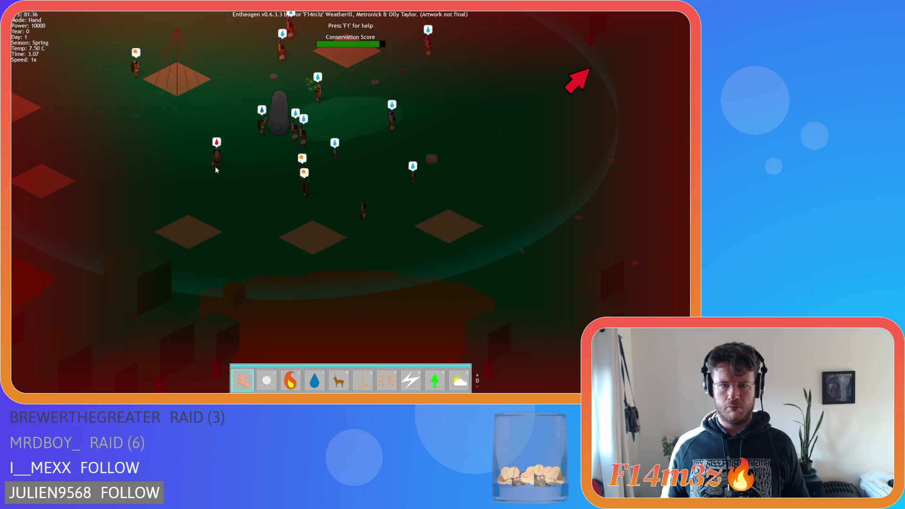
key(w)
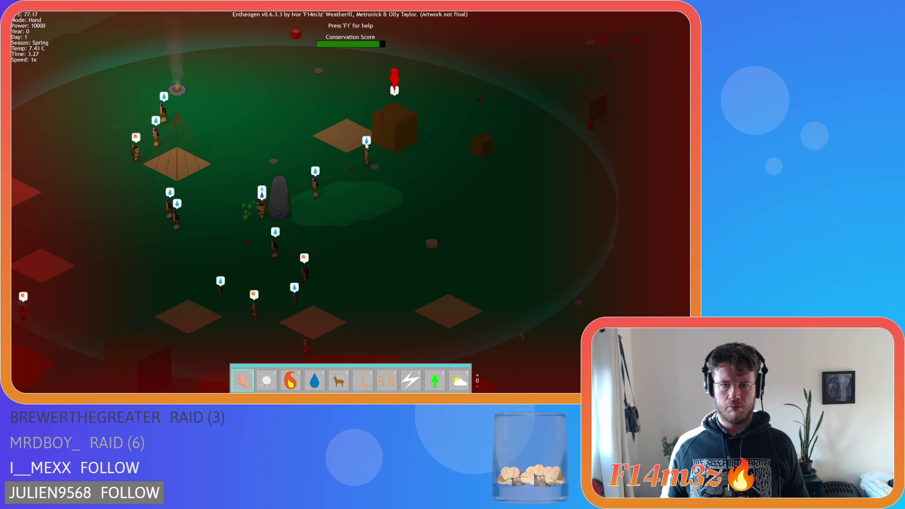
key(a)
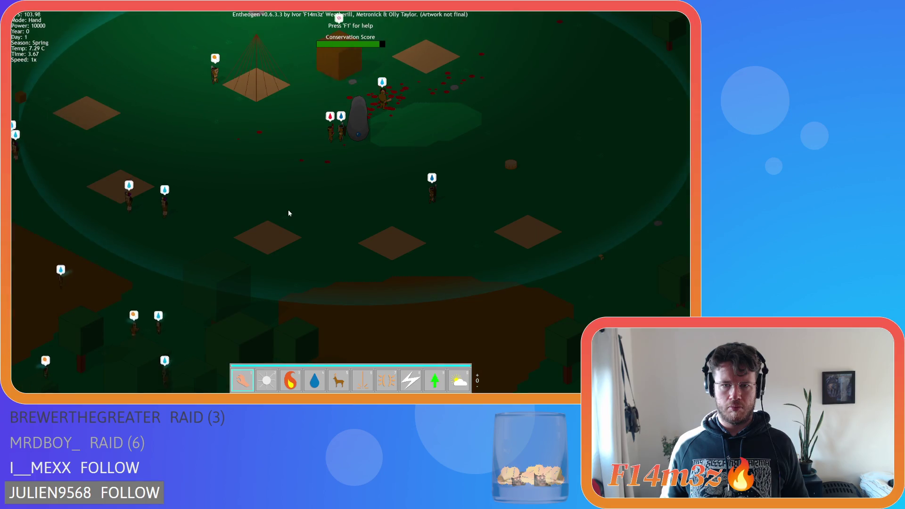
key(w)
key(w)
key(d)
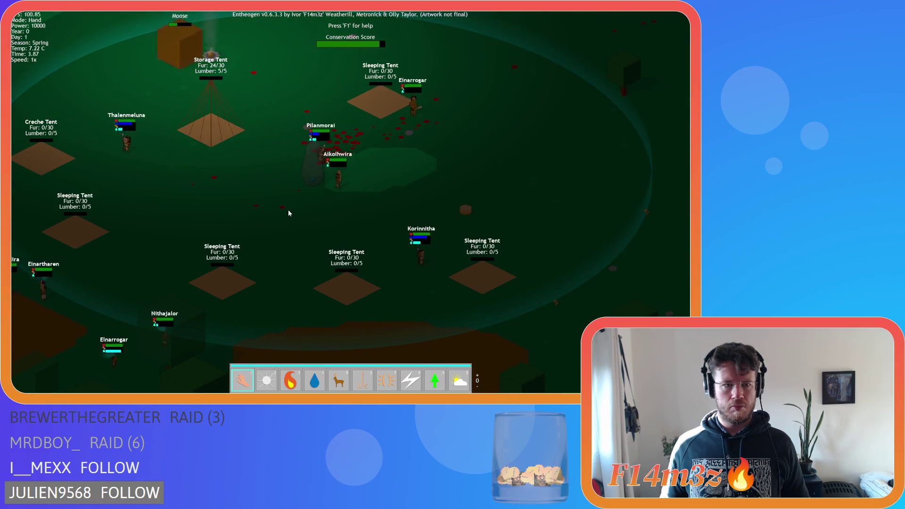
key(t)
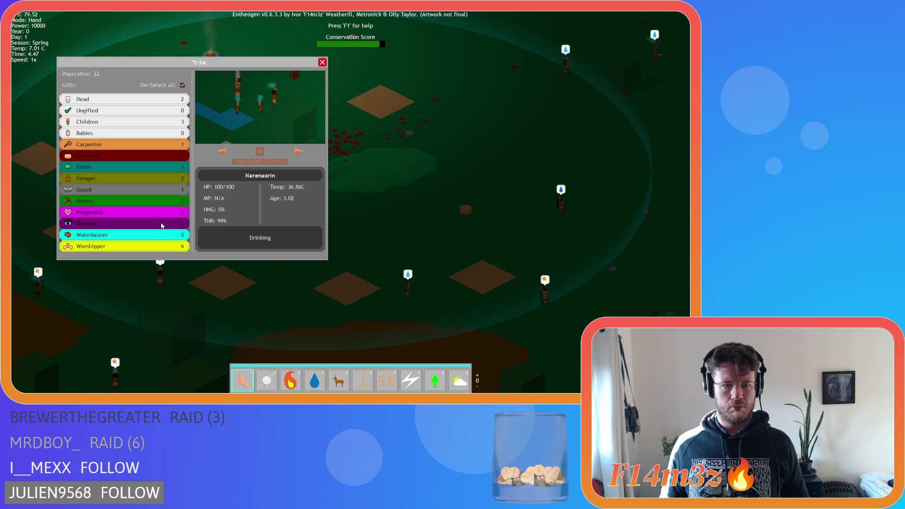
Show the tribe's dead villagers and jump the view to Zithaothen
click(322, 62)
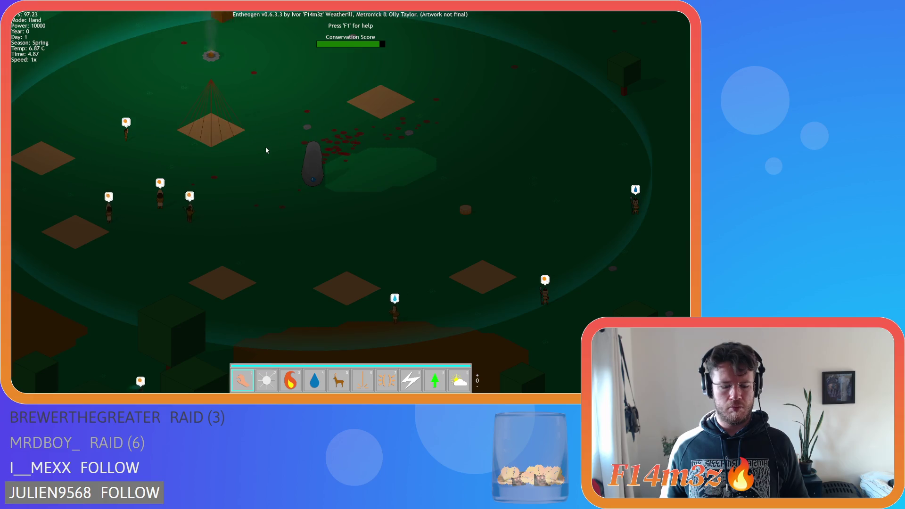
key(t)
key(t)
scroll(362, 165, down, 5)
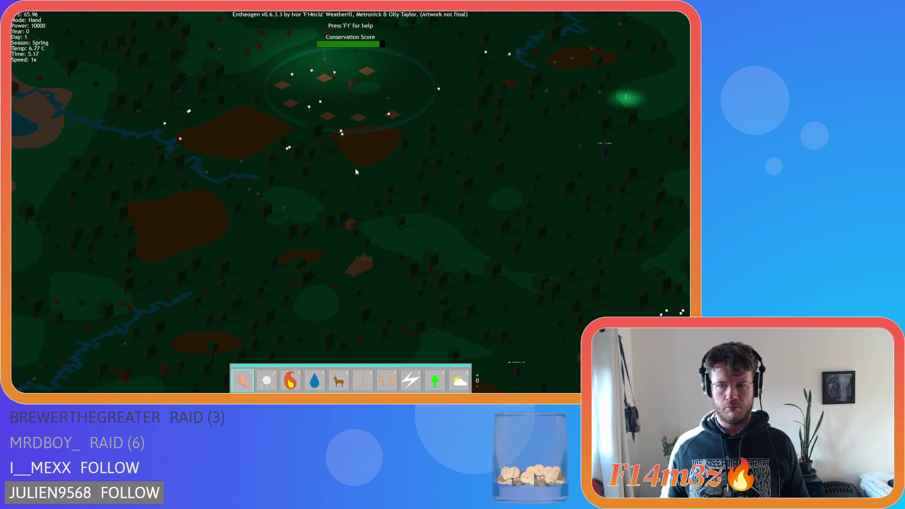
scroll(355, 168, up, 5)
key(t)
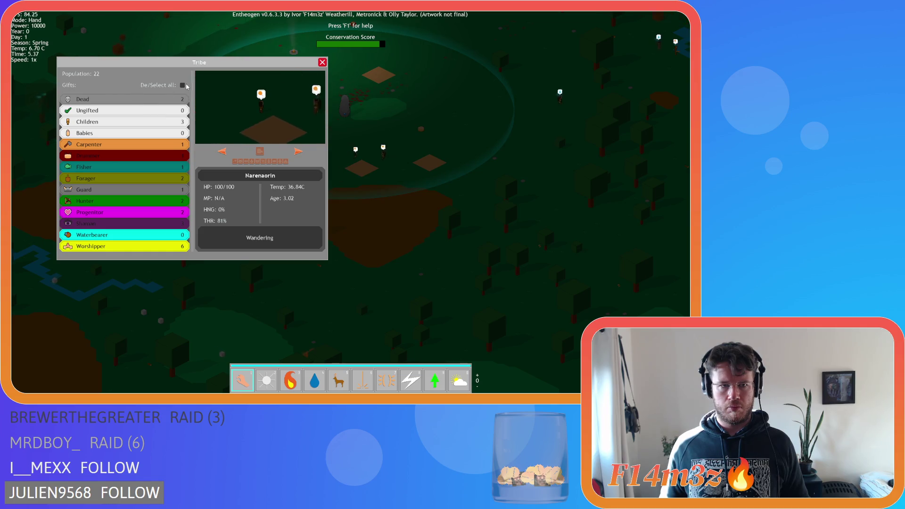
click(171, 98)
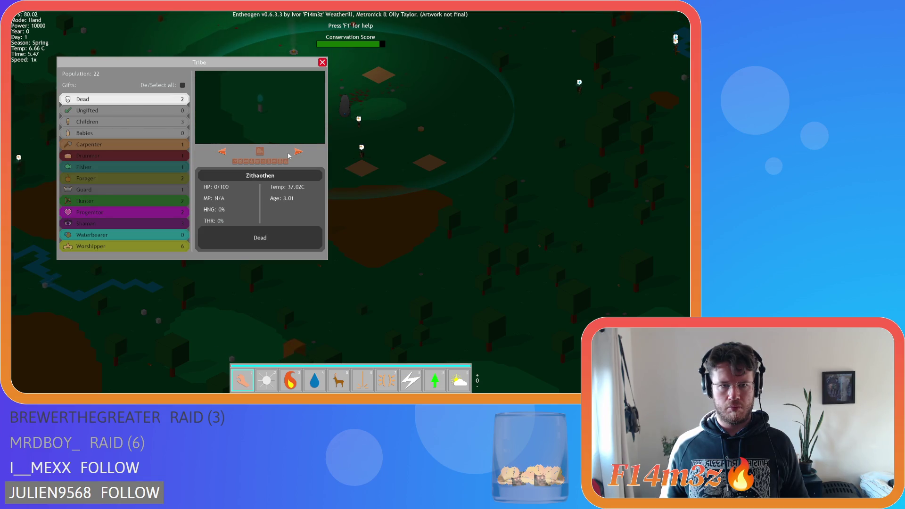
click(258, 151)
Pick up dead villager Djalakzhol's body, close the Tribe panel, and dismiss the next-level prompt
scroll(370, 201, down, 3)
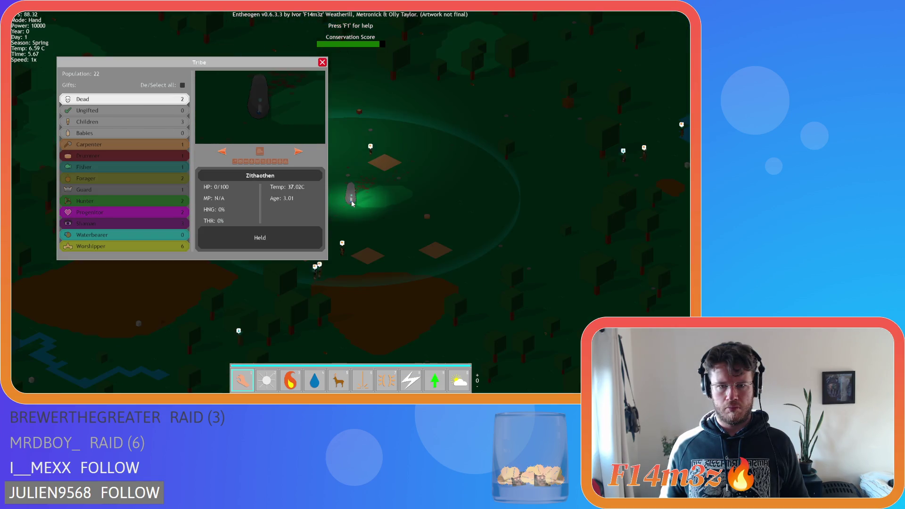
click(298, 151)
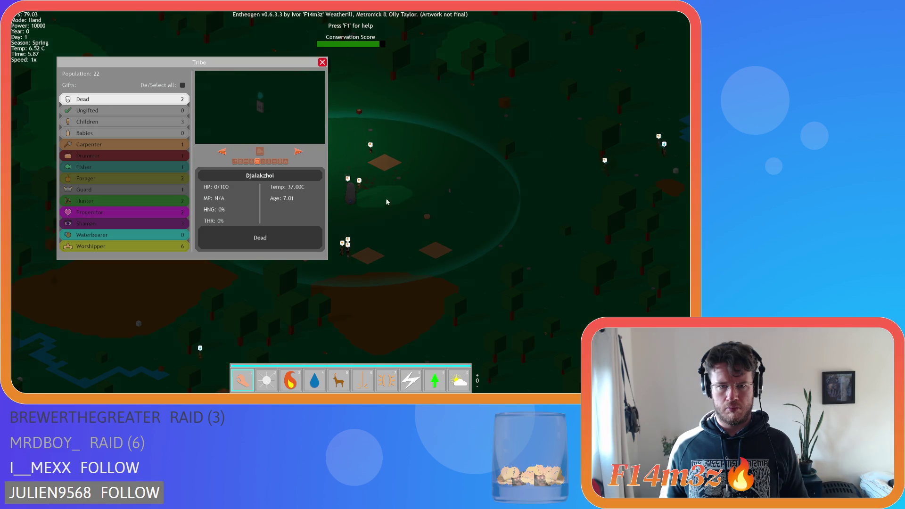
scroll(425, 208, down, 4)
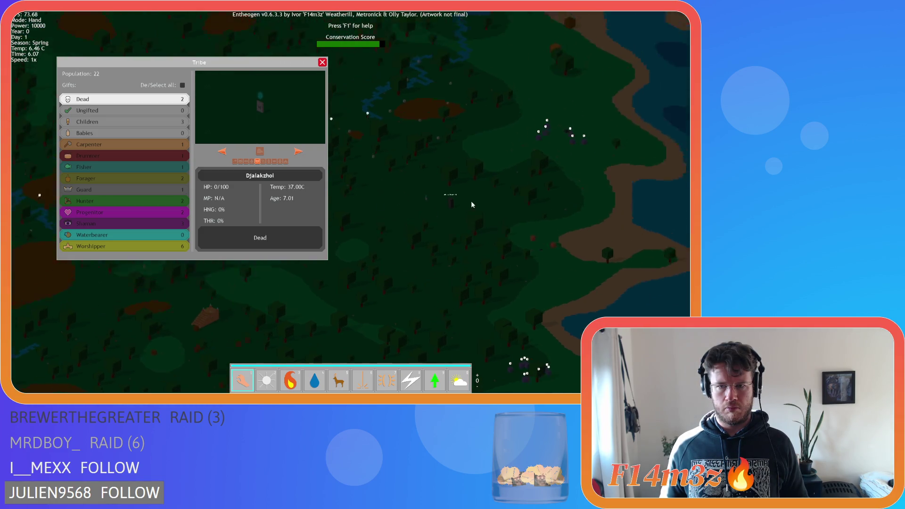
click(451, 194)
scroll(380, 205, up, 4)
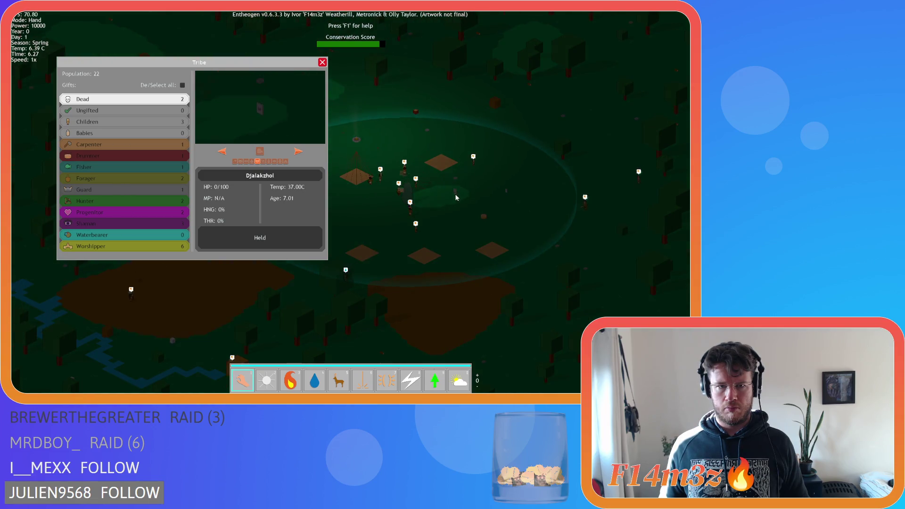
drag(494, 191, 457, 230)
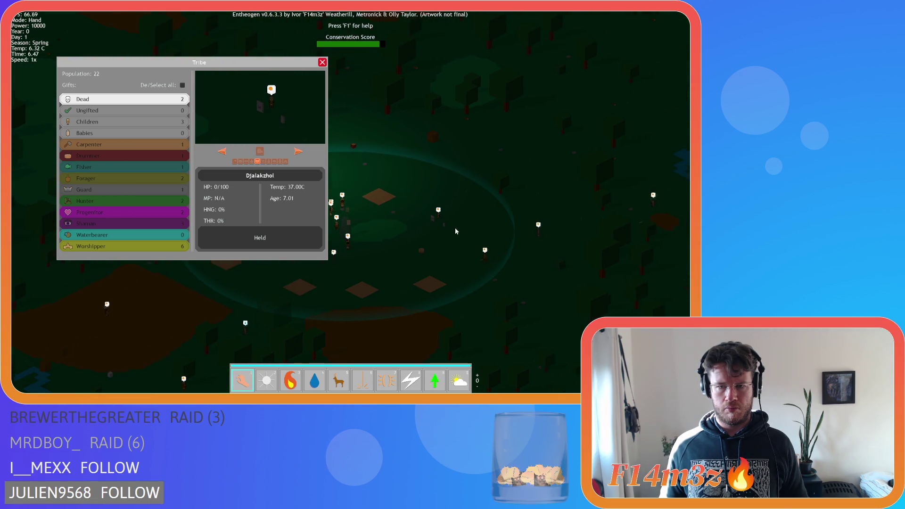
key(Escape)
scroll(411, 177, down, 6)
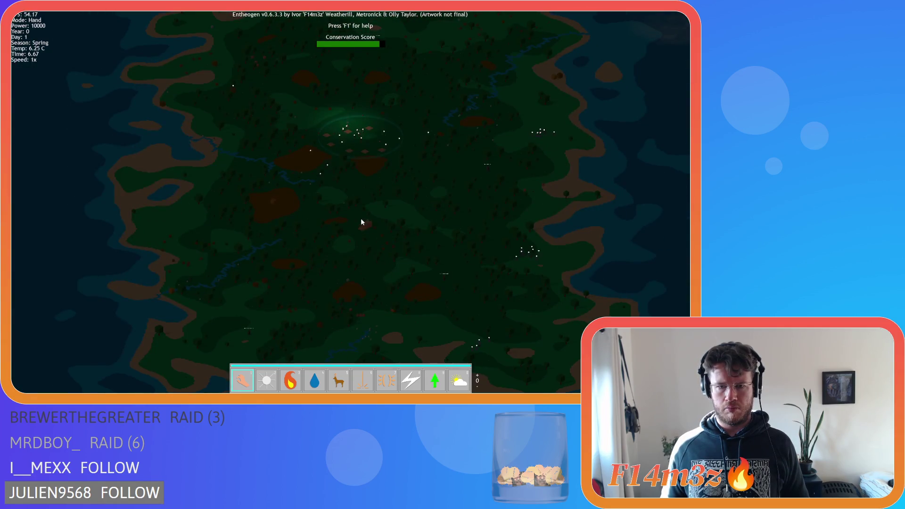
click(365, 224)
scroll(378, 199, up, 6)
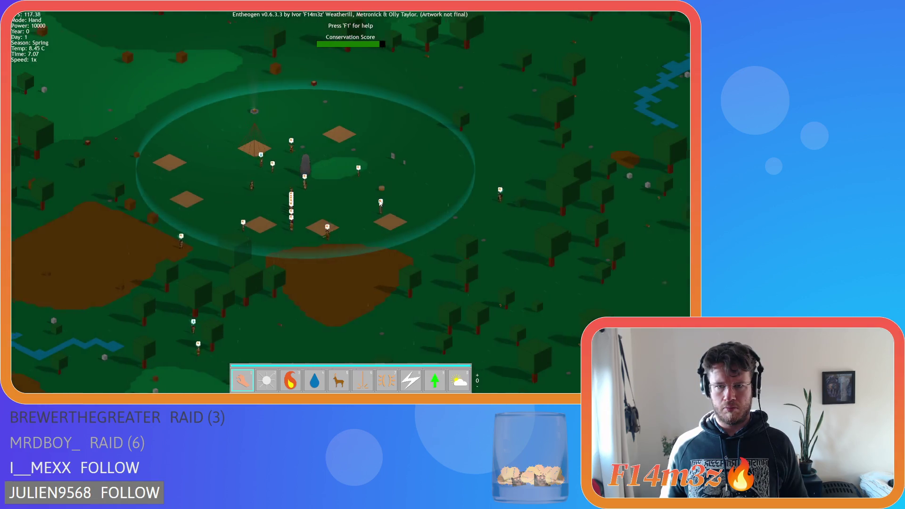
Quicksave the game with F5 and quickload it with F9
key(Left)
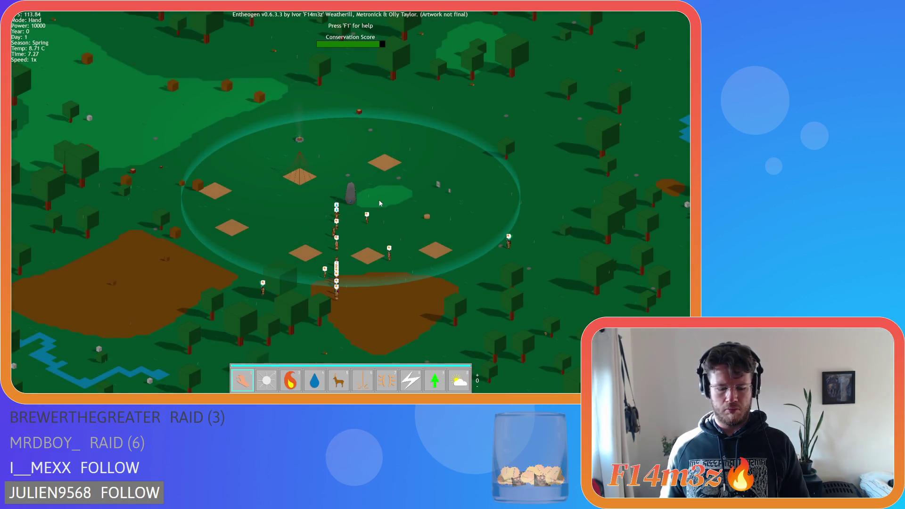
key(F5)
key(Right)
key(Down)
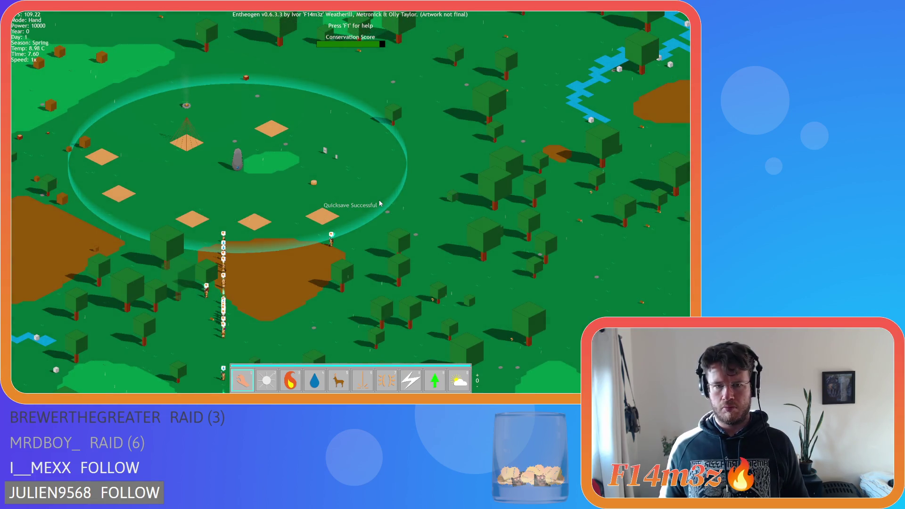
key(F9)
Pan between the village ring and the temple portal, then trigger the next level load
key(Down)
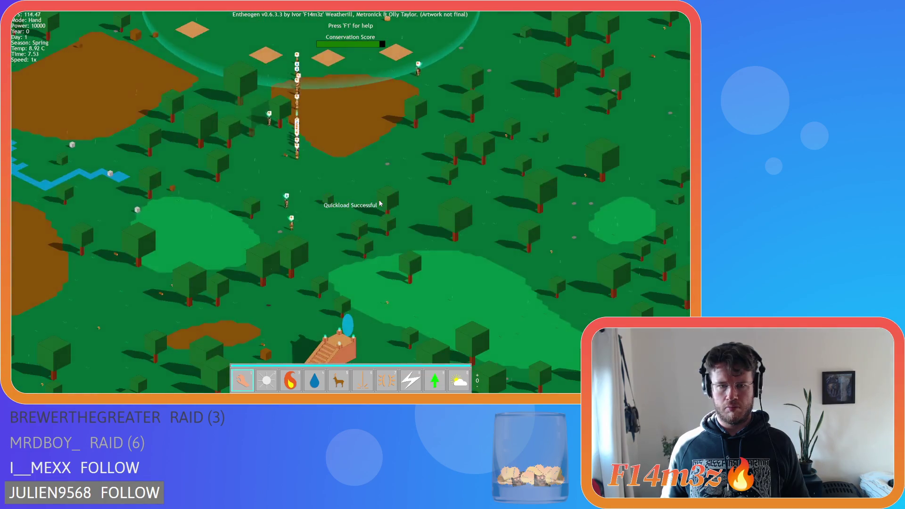
key(Down)
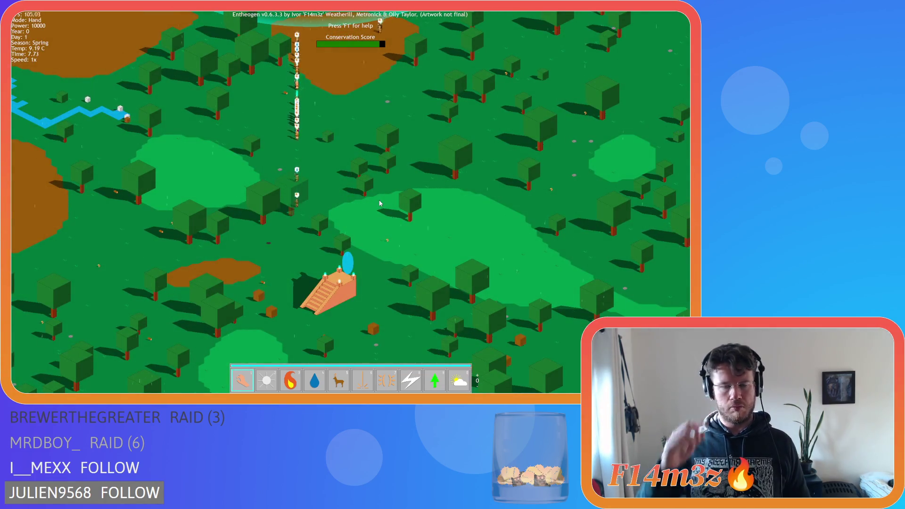
key(Up)
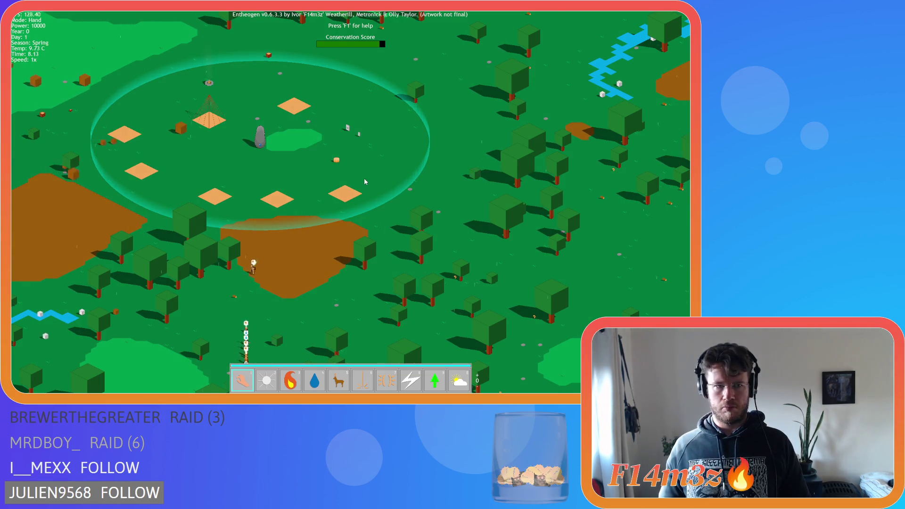
key(s)
key(a)
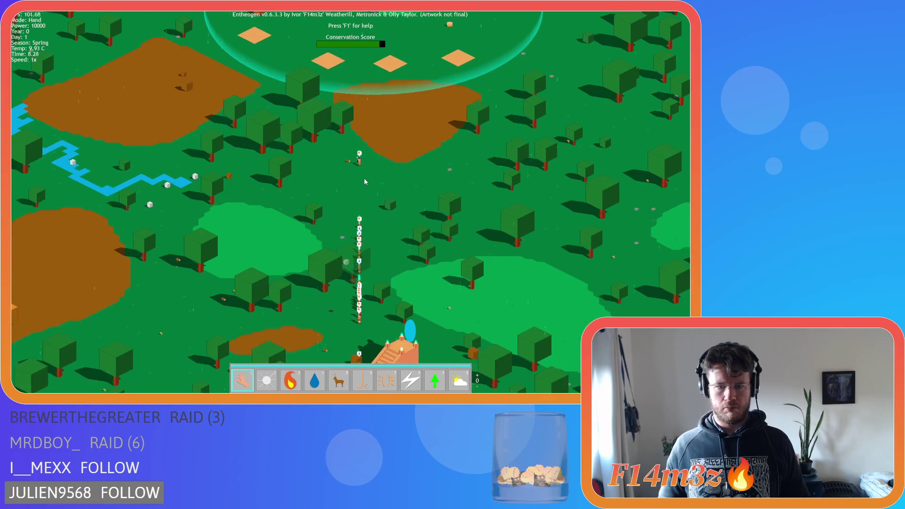
key(s)
key(d)
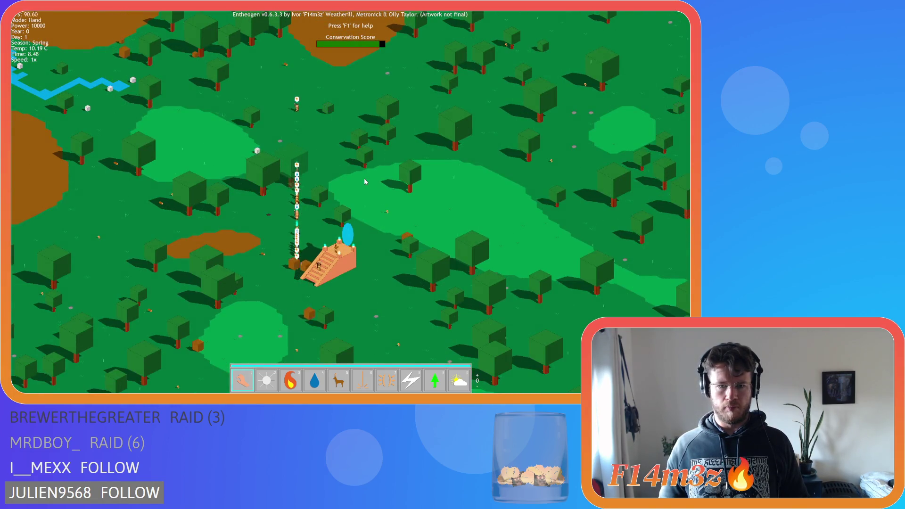
key(w)
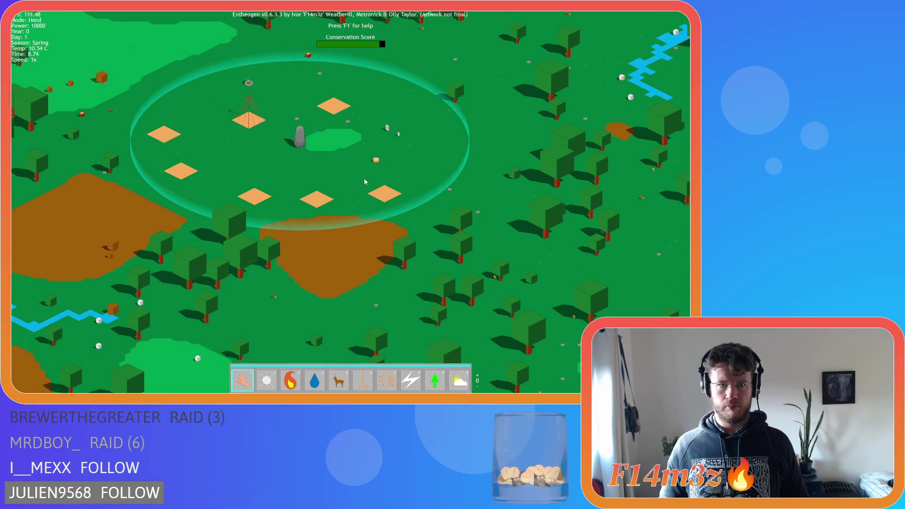
key(s)
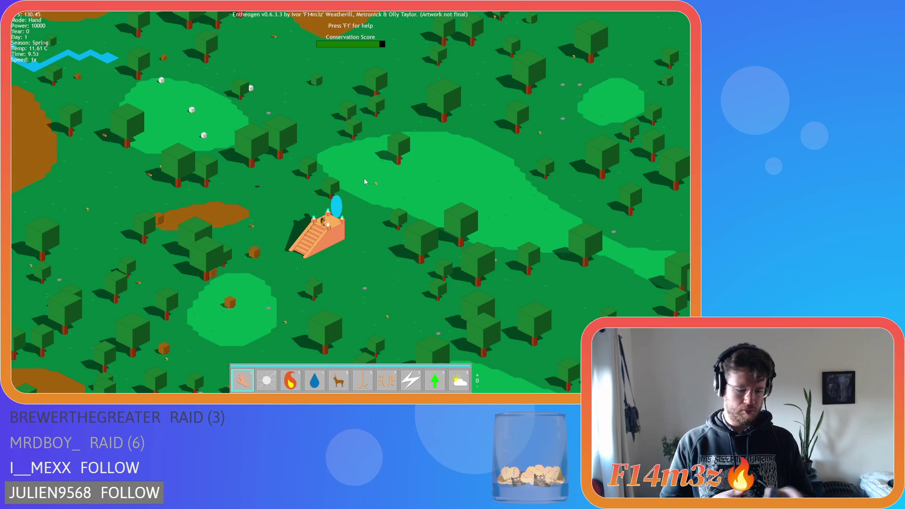
key(r)
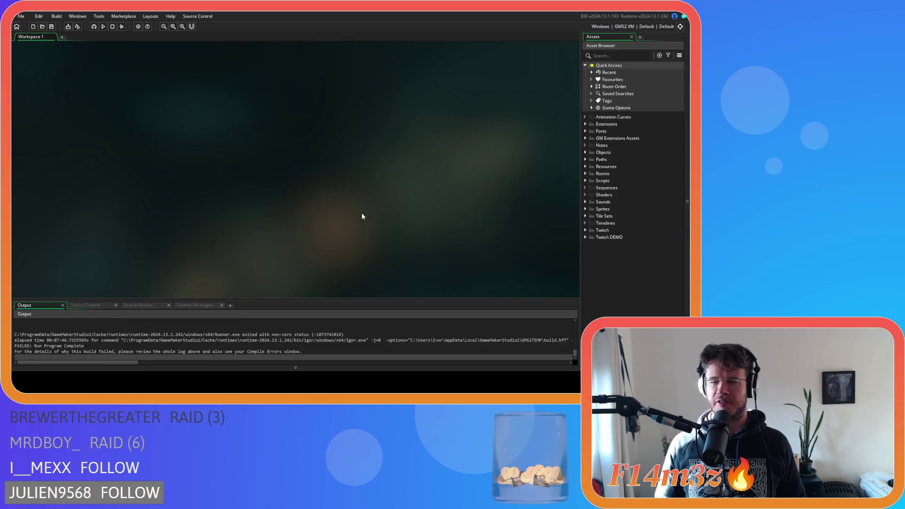
Scroll up in the IDE after the runner exits with the ob_loader Step error at line 174
scroll(207, 337, up, 3)
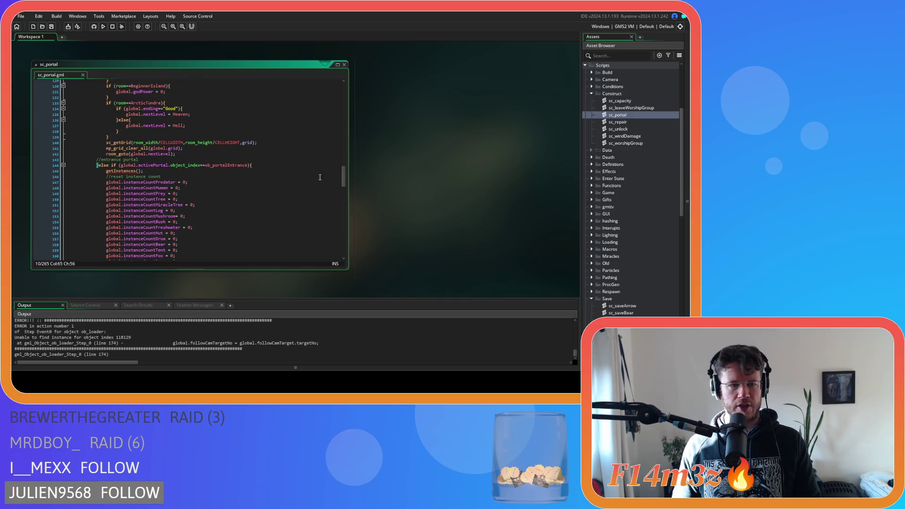
Insert '//switch follow cam target if target is dead or baby' on a new line after line 8
click(267, 166)
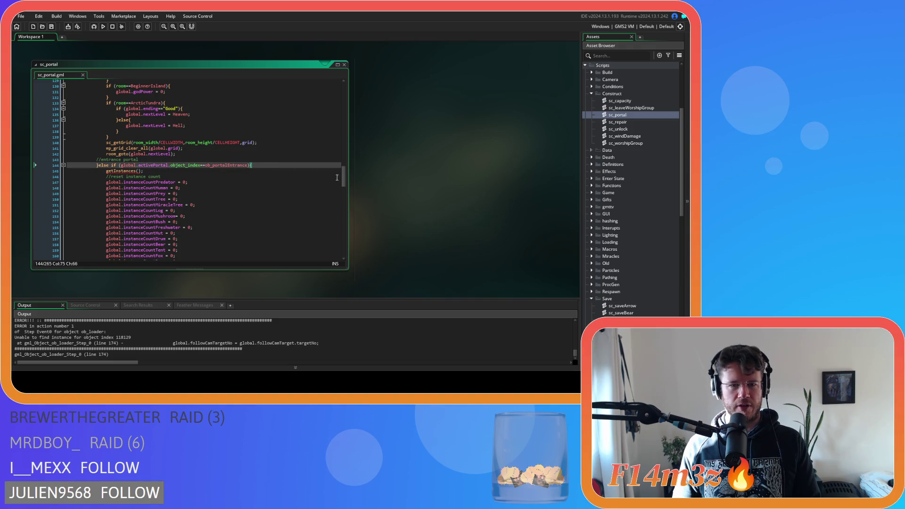
scroll(337, 178, up, 20)
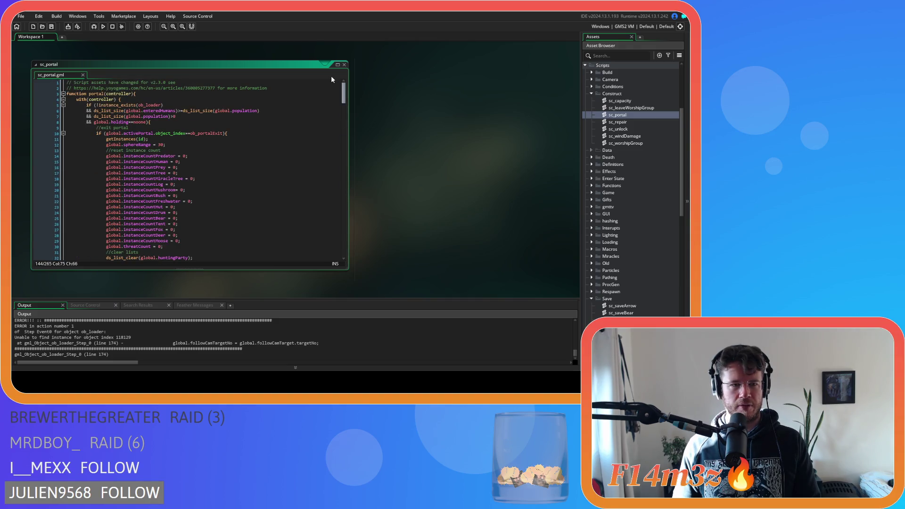
click(173, 123)
key(Return)
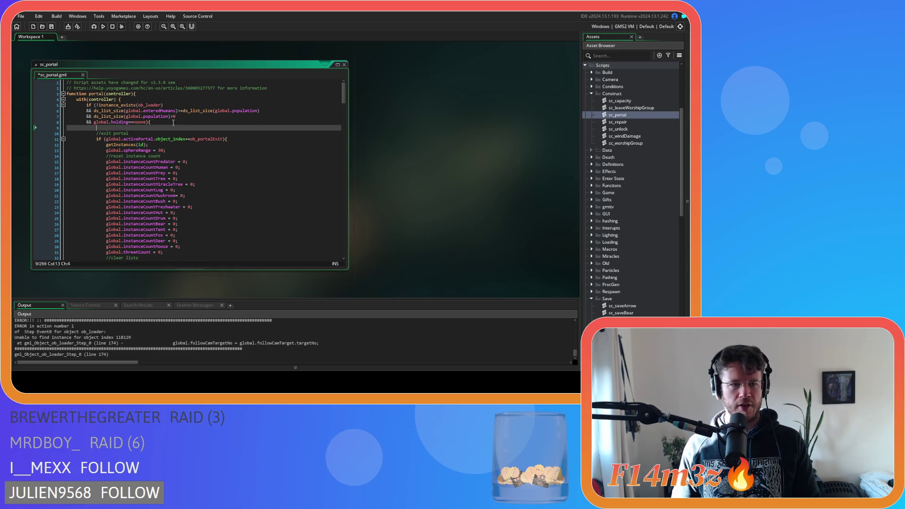
text(//)
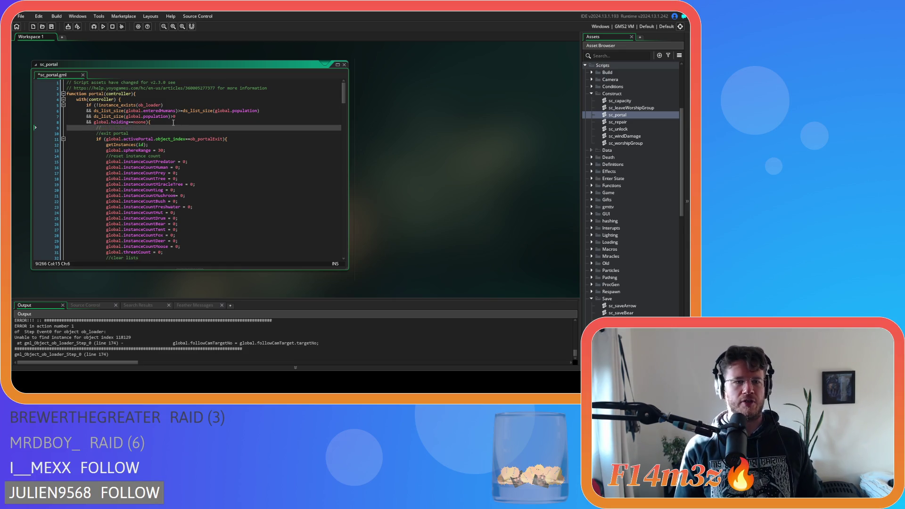
text(switch follow cam target if )
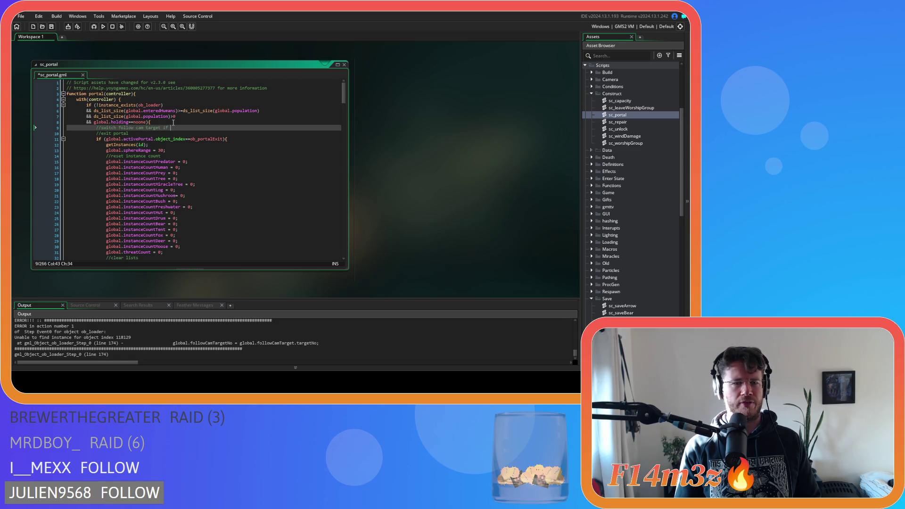
text(target is )
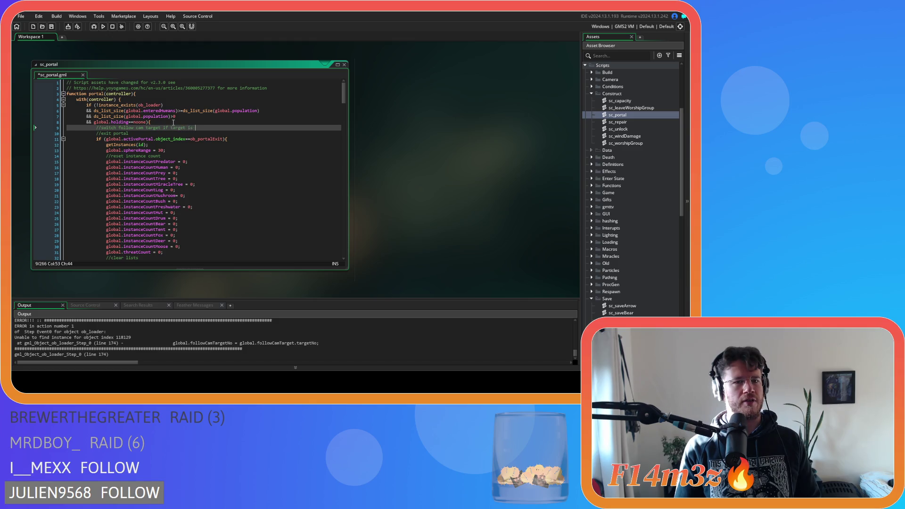
text(dead or baby)
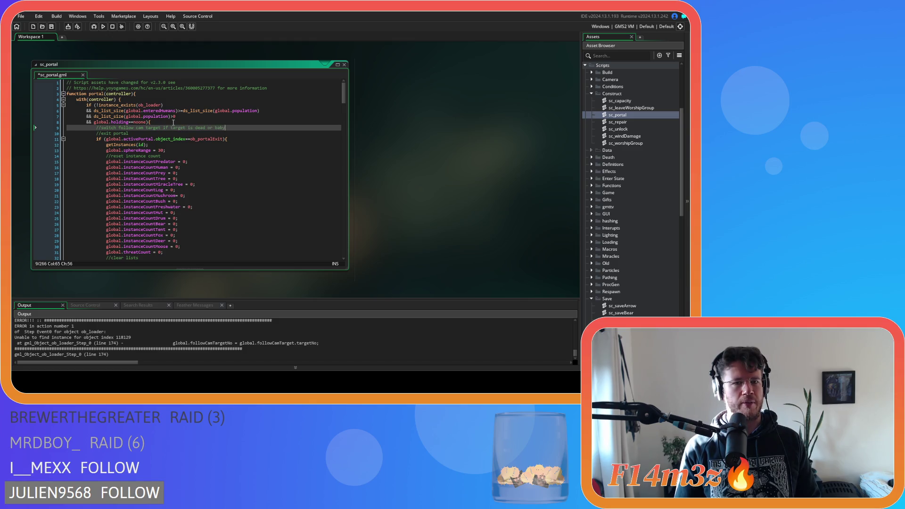
key(Return)
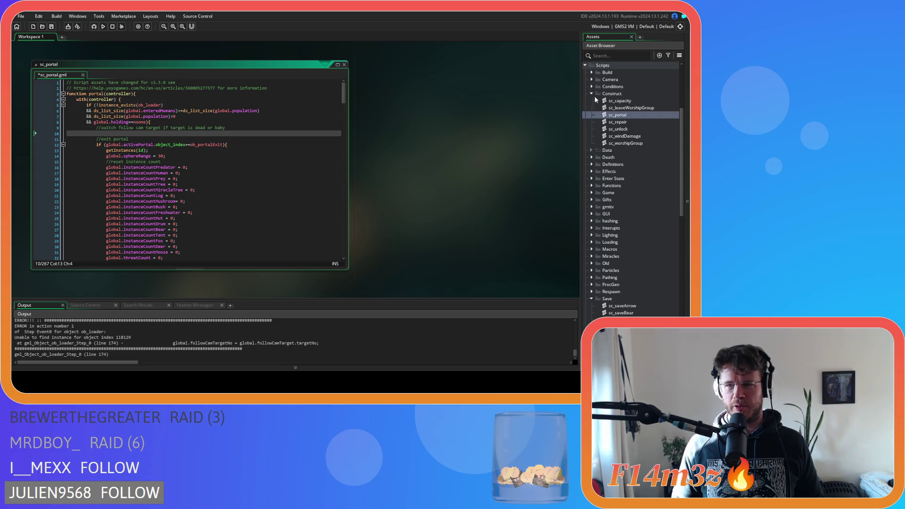
scroll(594, 123, up, 5)
click(589, 152)
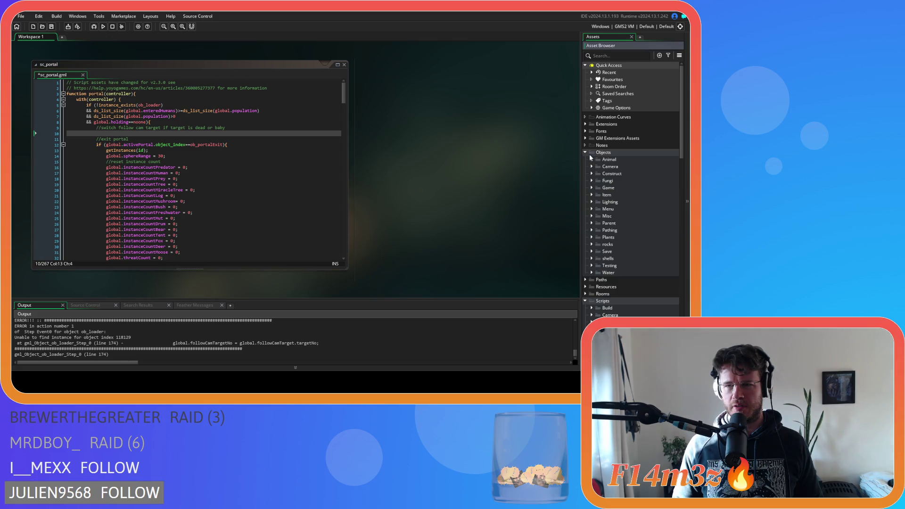
Open ob_loader and select the for-loop on lines 169–177 of its Step code
click(592, 187)
click(621, 217)
double_click(622, 216)
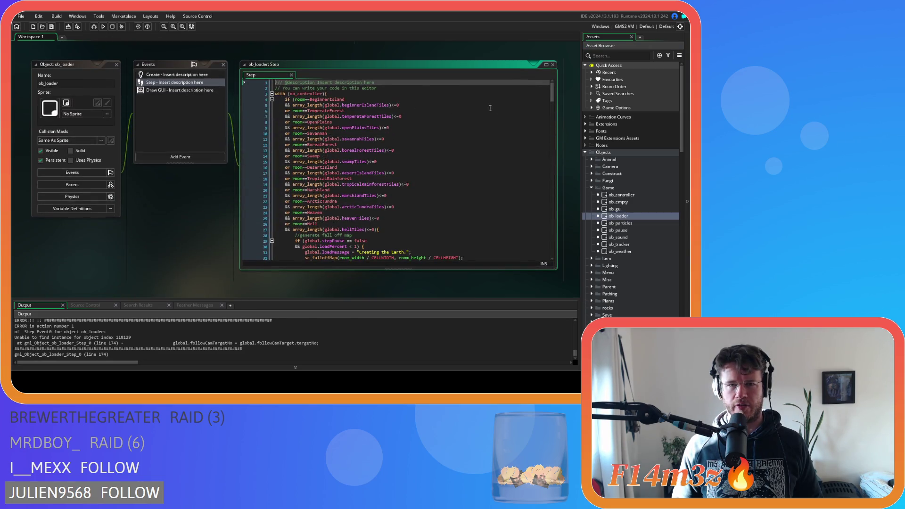
drag(552, 97, 556, 192)
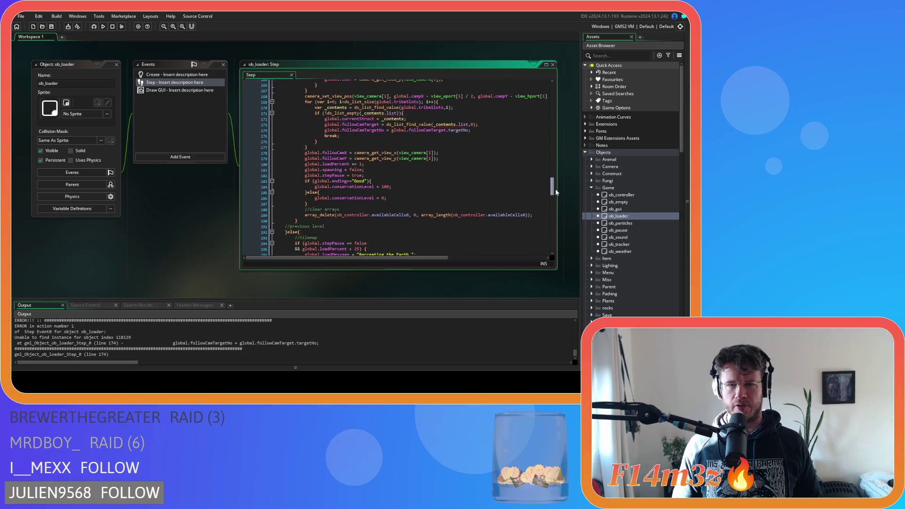
scroll(337, 163, up, 2)
drag(326, 168, 302, 122)
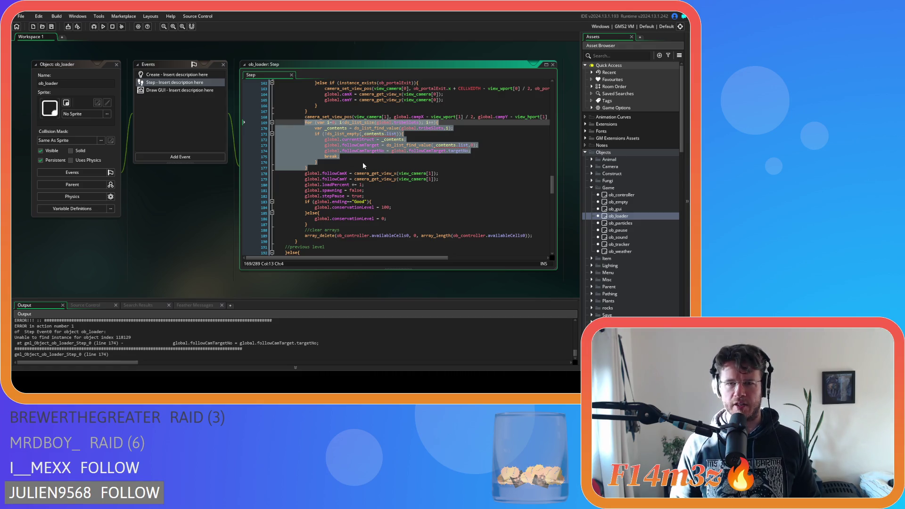
Copy the selected follow-camera loop and scroll back to sc_portal
mouse_move(327, 150)
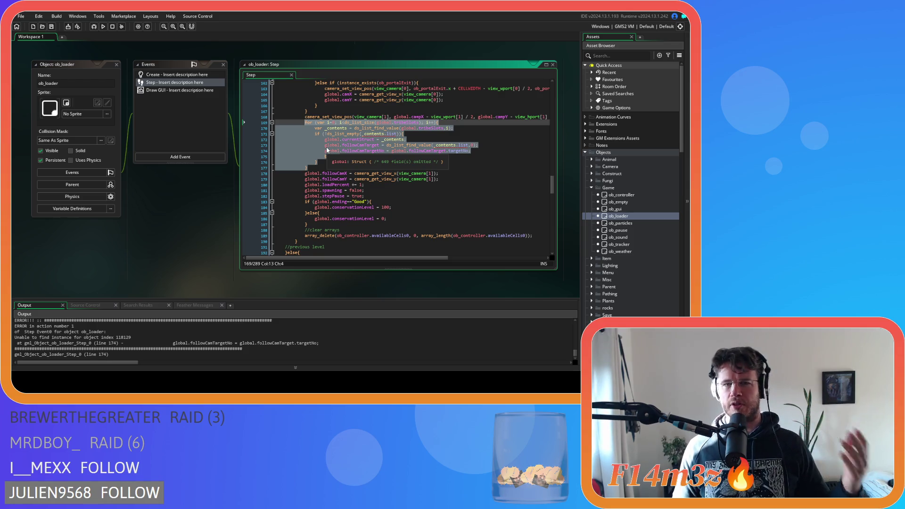
right_click(331, 139)
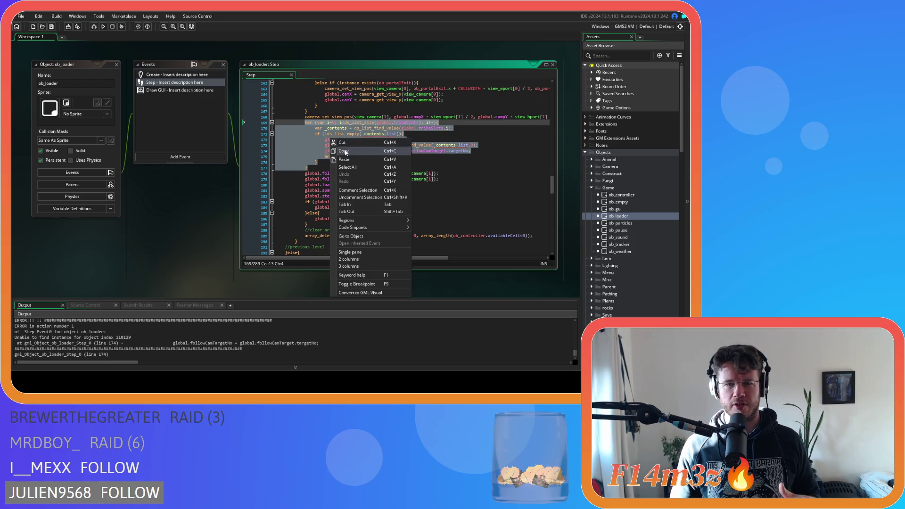
key(Escape)
mouse_move(368, 153)
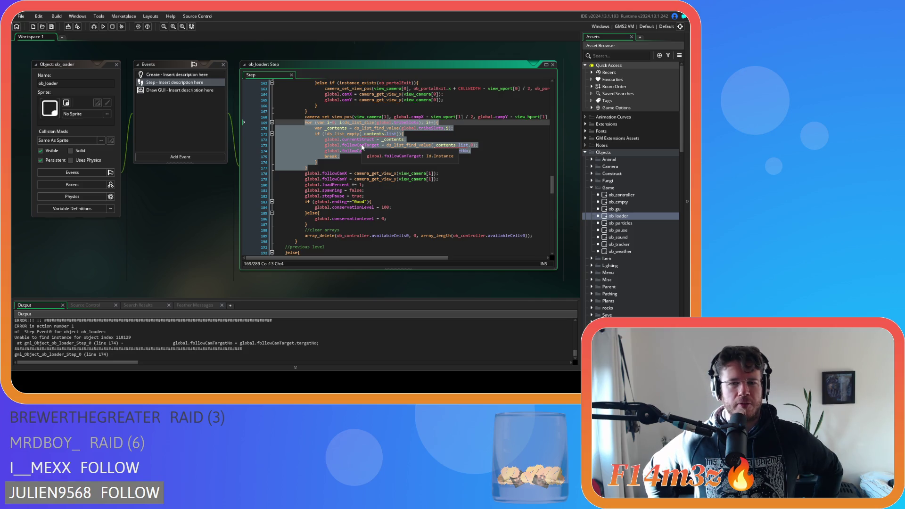
right_click(362, 146)
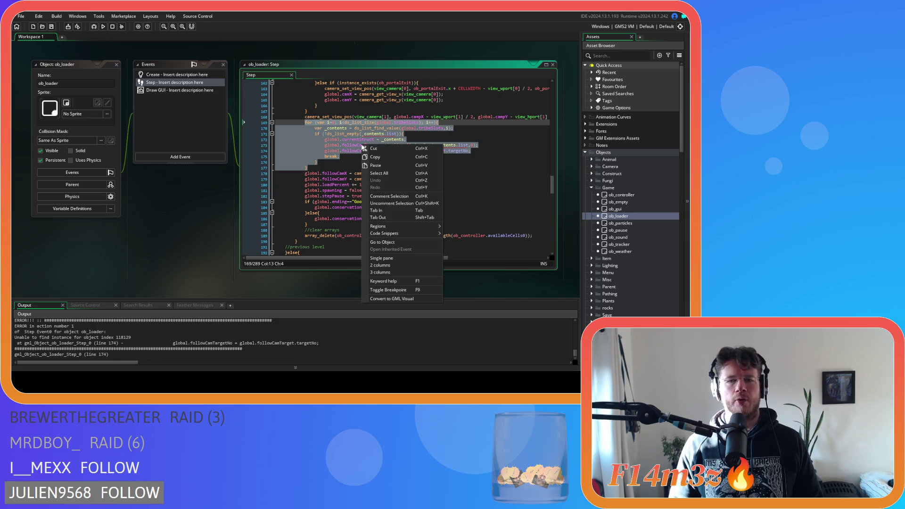
click(378, 158)
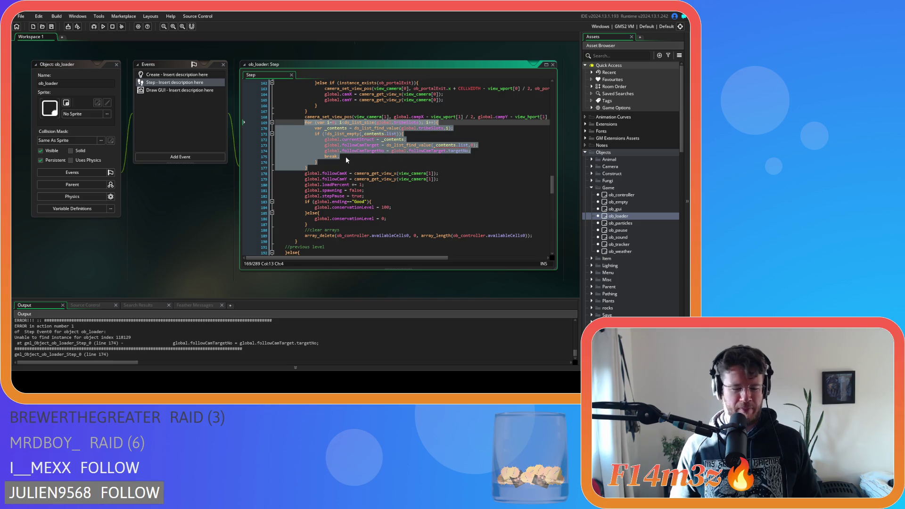
right_click(340, 144)
click(358, 154)
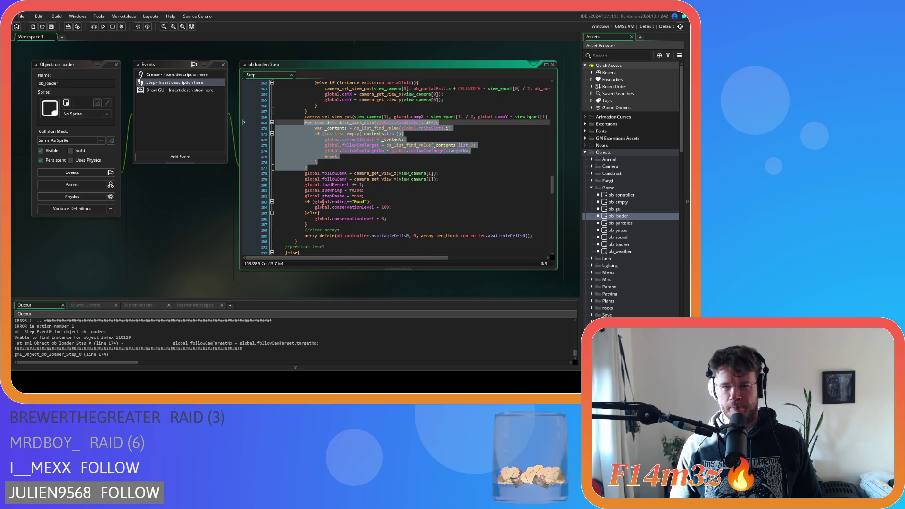
scroll(162, 254, up, 5)
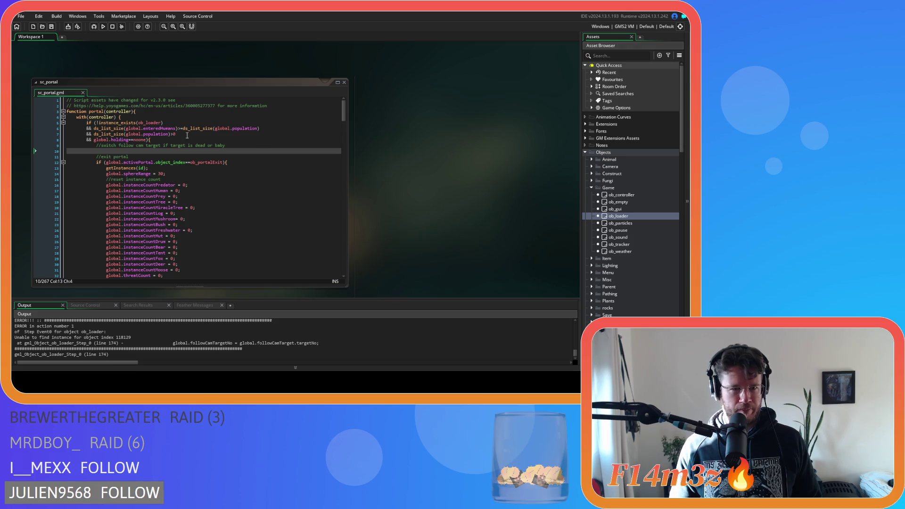
Paste the copied follow-camera loop into sc_portal and save
key(ctrl+v)
click(155, 156)
key(ctrl+s)
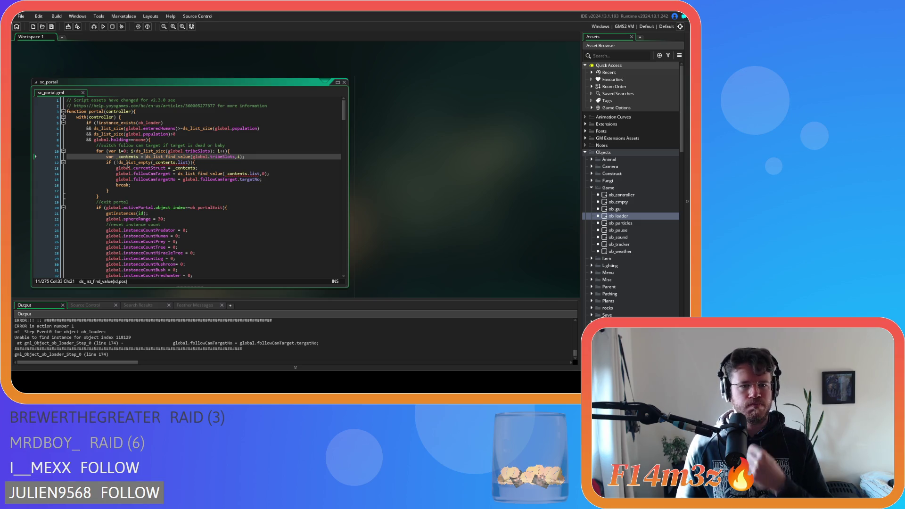
Extend the if with && _contents.name!="Dead" && _contents.name!="Babies" and save
click(113, 162)
key(Return)
text(&&)
click(142, 163)
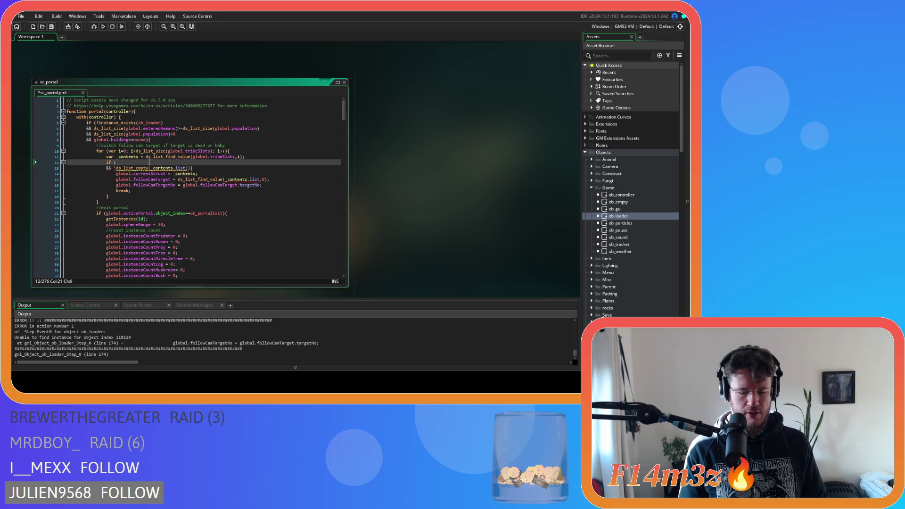
text(_contents)
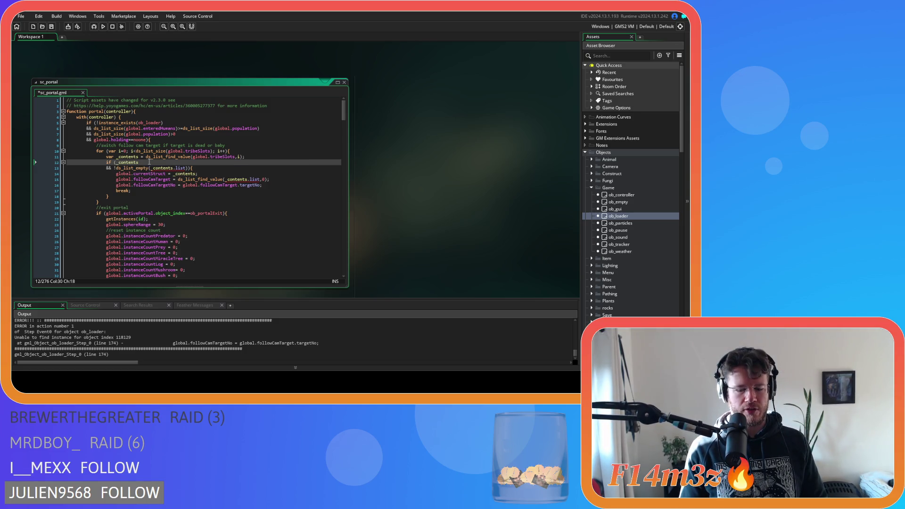
text(.n)
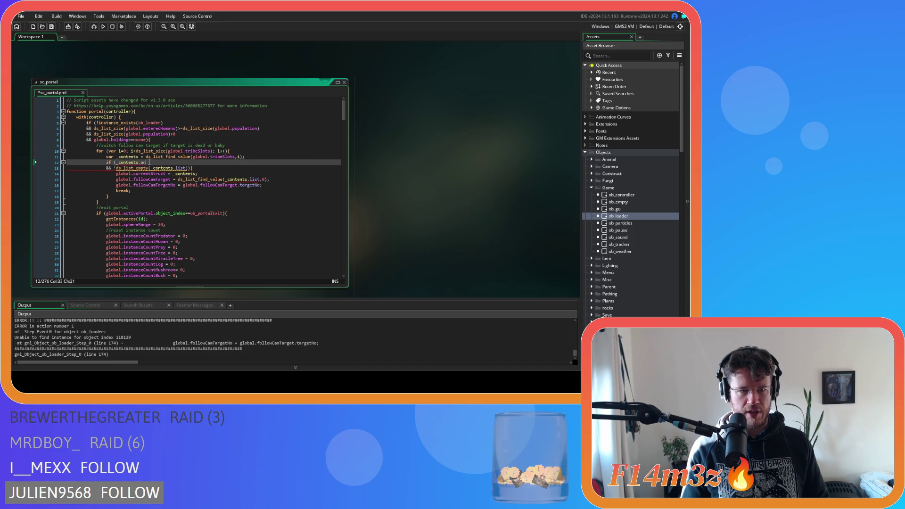
text(ame!=)
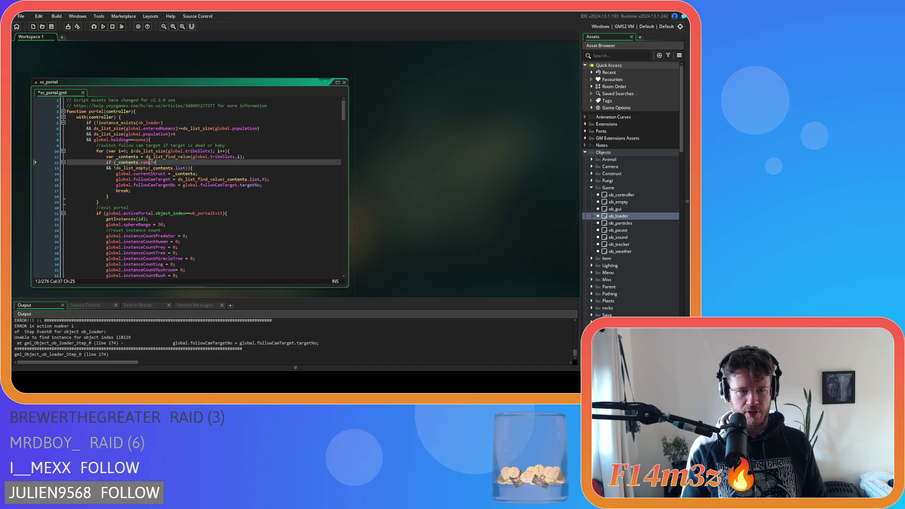
text("Dead")
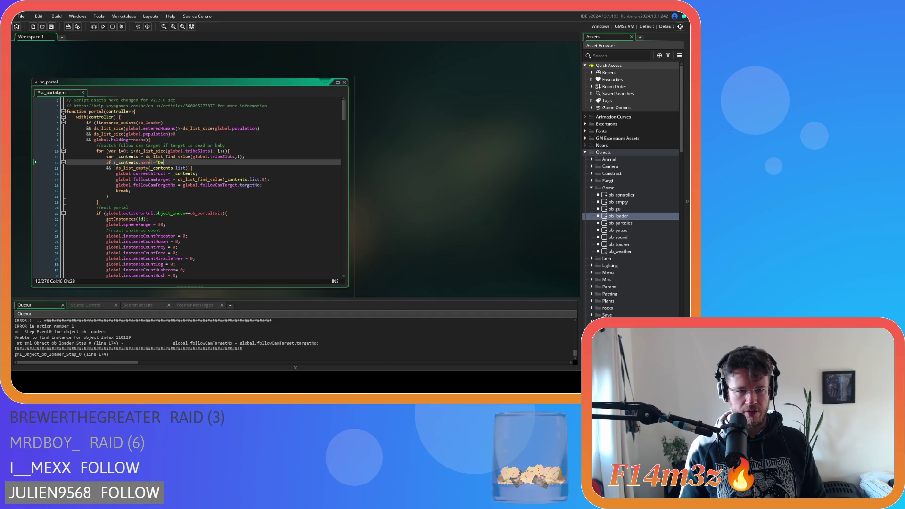
key(Return)
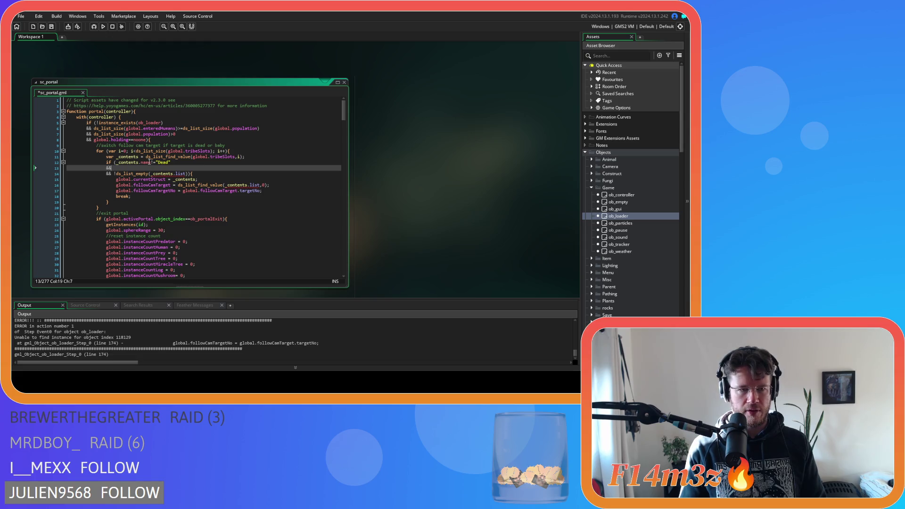
text( _con)
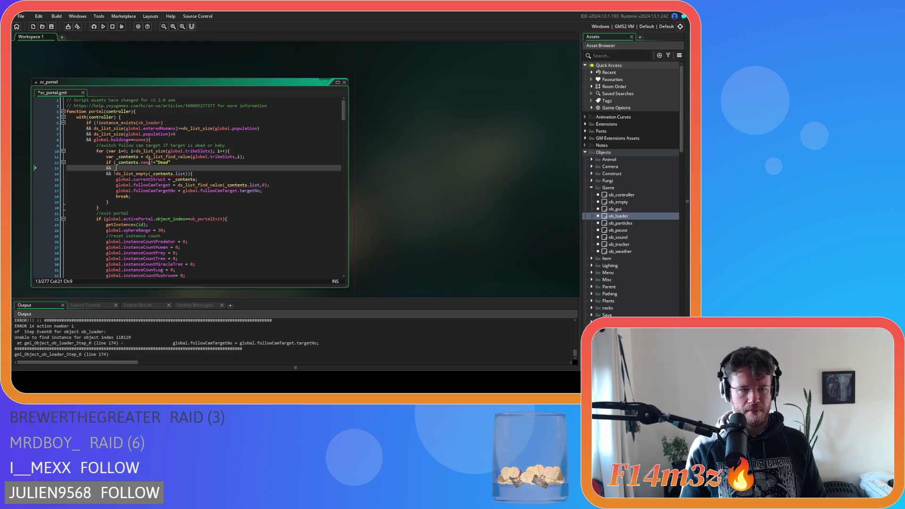
key(Return)
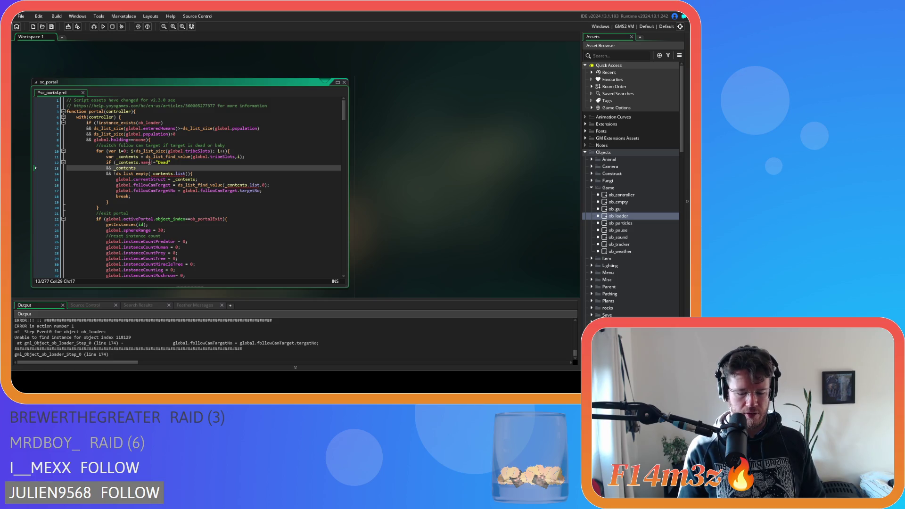
text(.name!=)
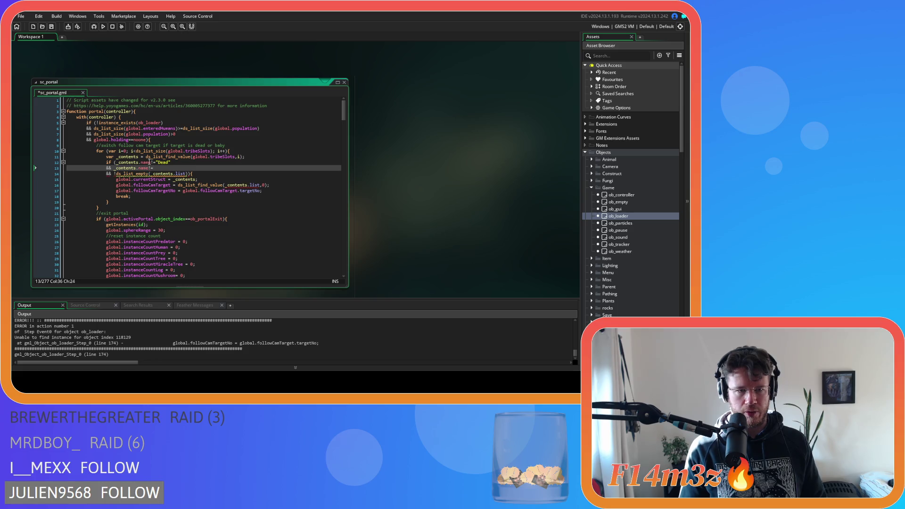
text("Babies)
click(209, 180)
key(ctrl+s)
Place the caret at the end of the Babies line and build and run the game with F5
click(213, 174)
drag(114, 206, 116, 174)
click(221, 169)
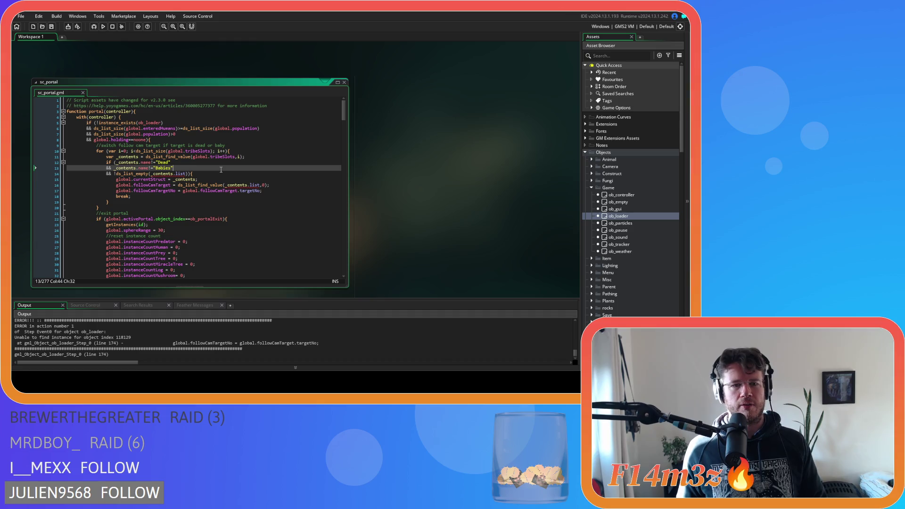
key(F5)
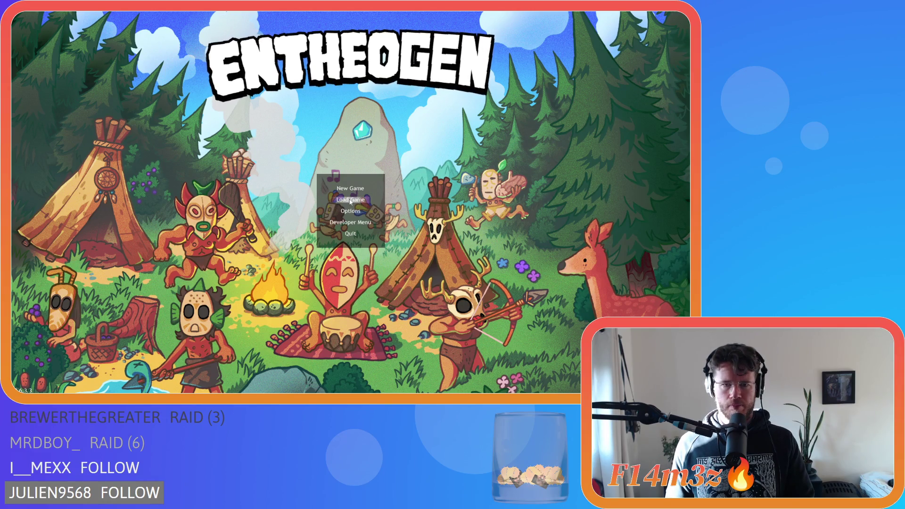
Load the saved game in Entheogen, then inspect sc_portal's followCamTargetNo assignment after the crash
click(350, 199)
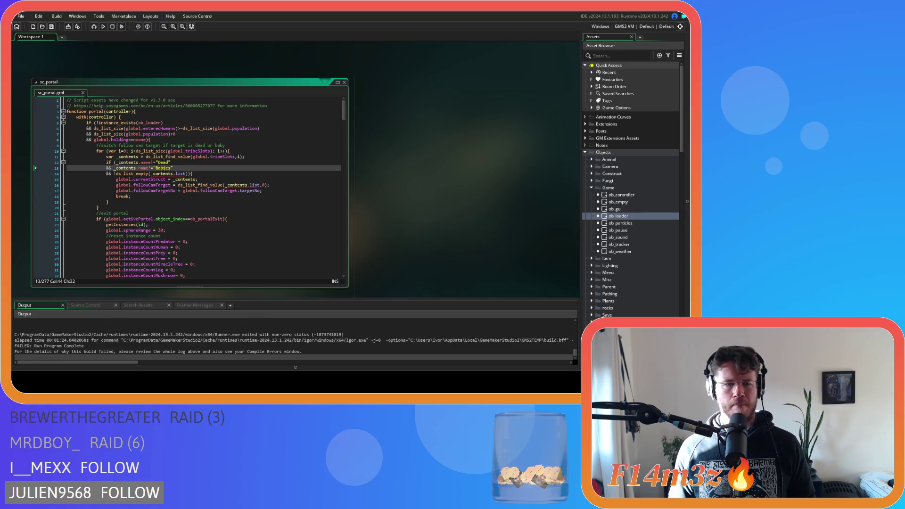
click(239, 190)
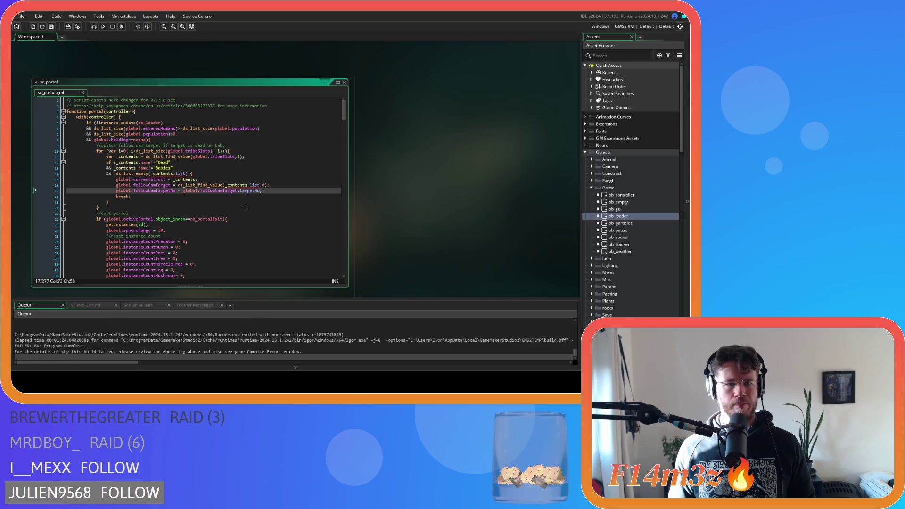
Review sc_portal's exit-portal and reset-instance-count code on lines 17–25, then open ob_gui
click(244, 211)
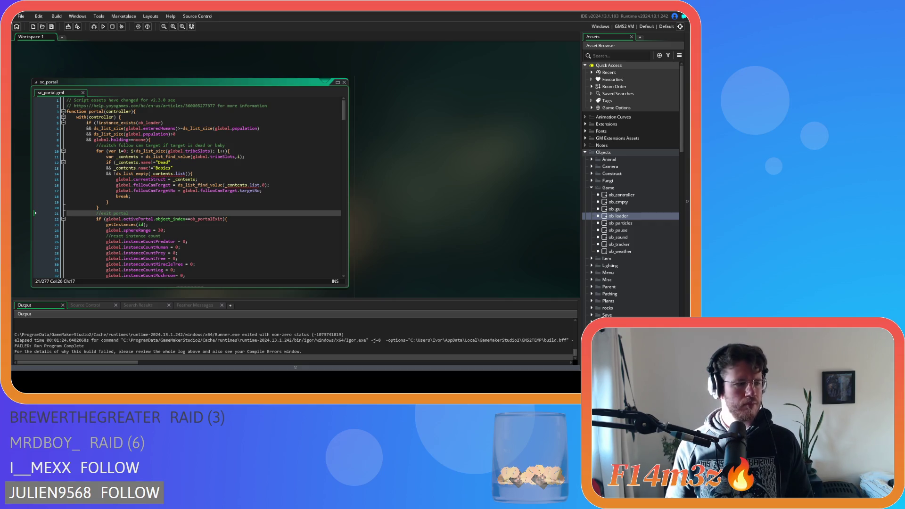
click(194, 238)
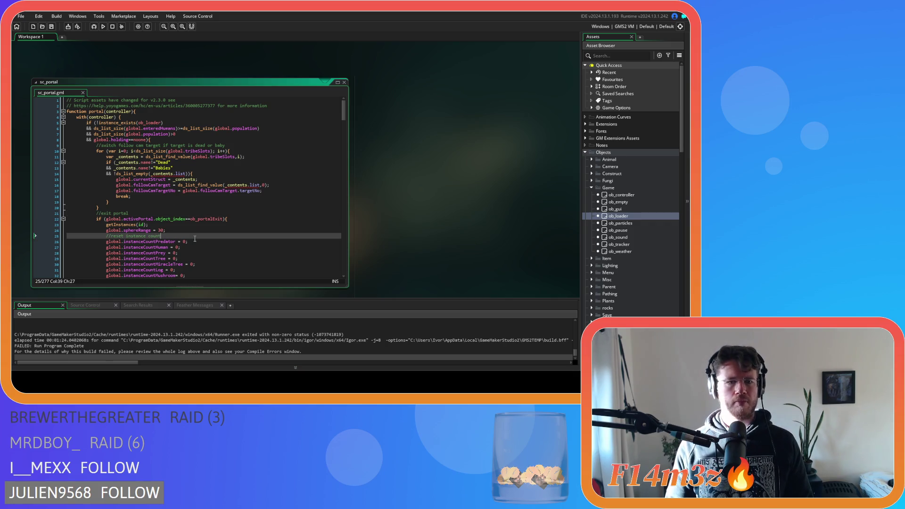
click(193, 203)
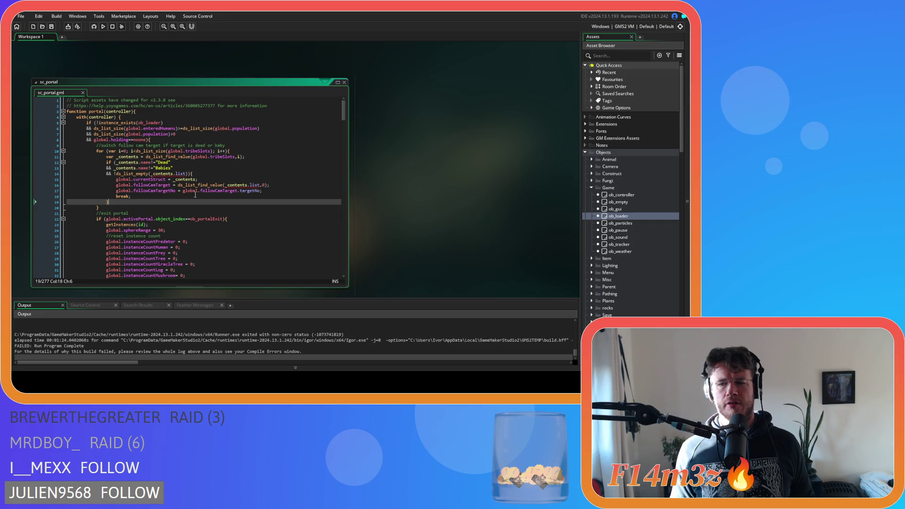
double_click(615, 209)
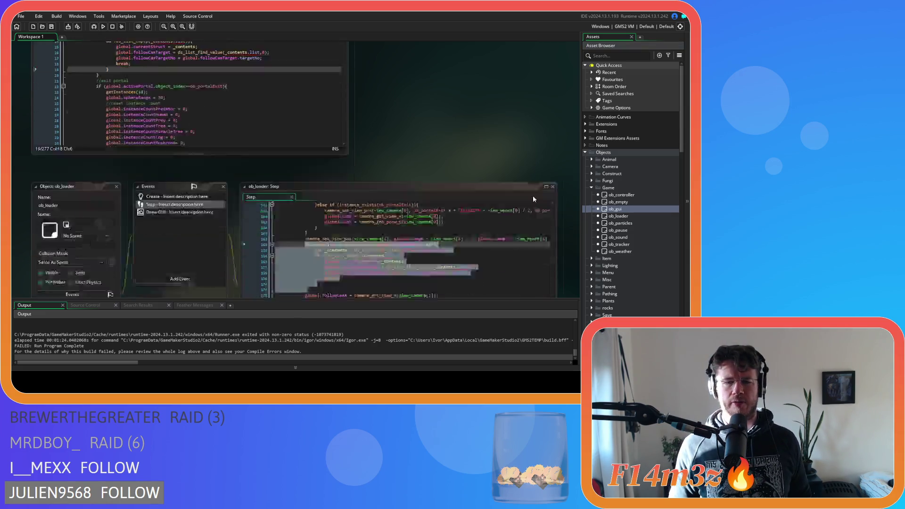
Check ob_gui's Create event globals like tribeX and currentStruct, then close the ob_gui editors
click(171, 102)
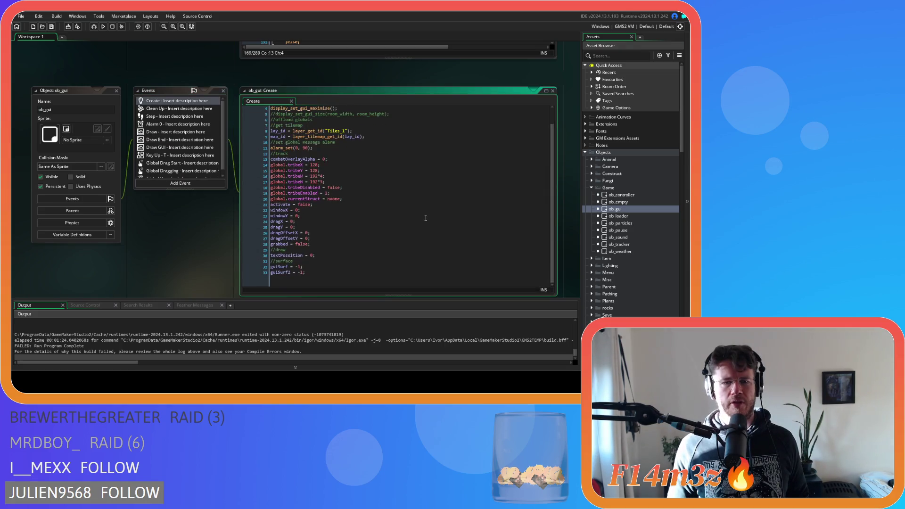
scroll(426, 217, up, 1)
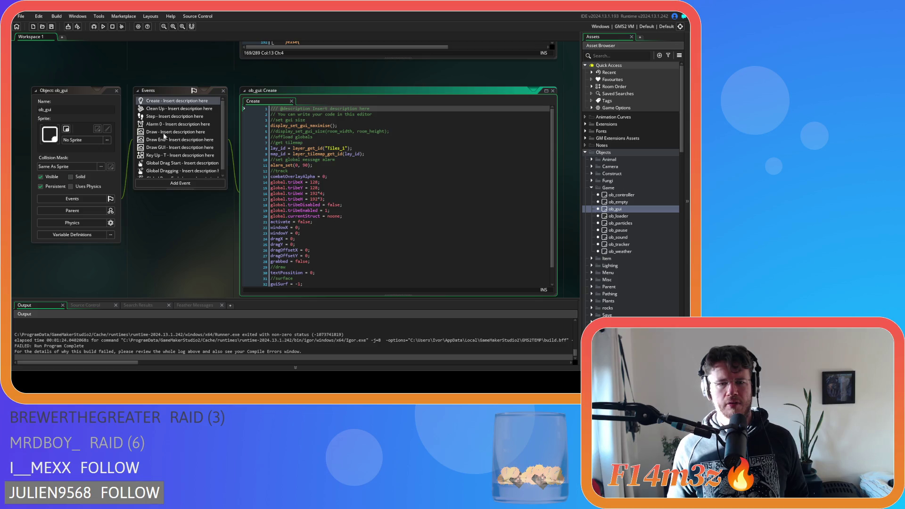
click(116, 91)
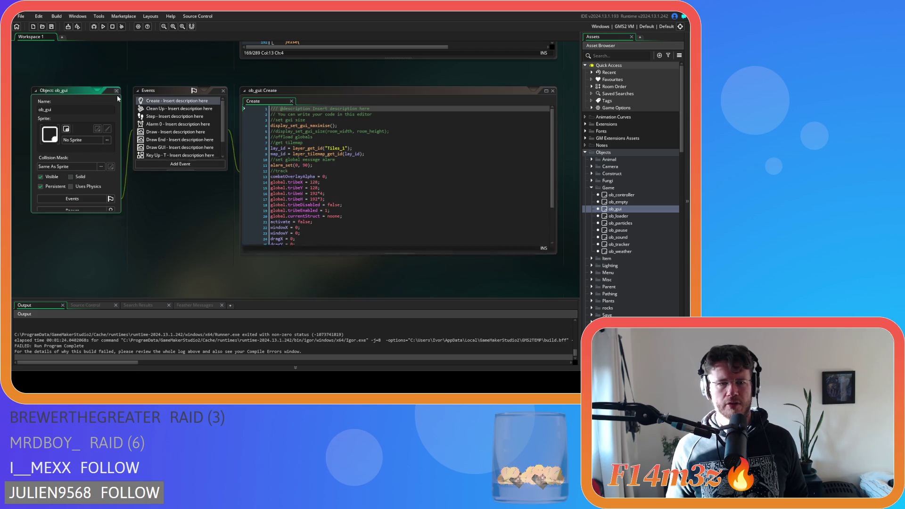
scroll(233, 225, up, 5)
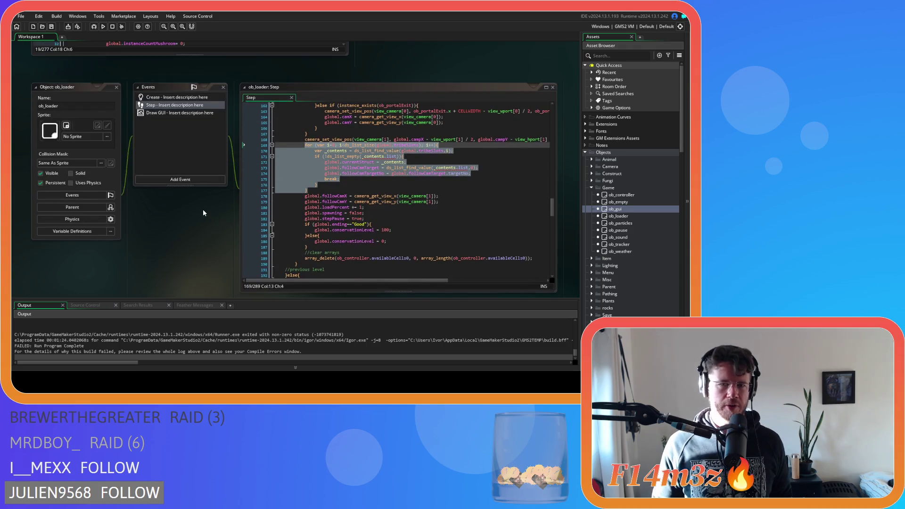
Clear the selection in ob_loader's Step code and rebuild and run the game with F5
scroll(203, 212, down, 1)
click(338, 170)
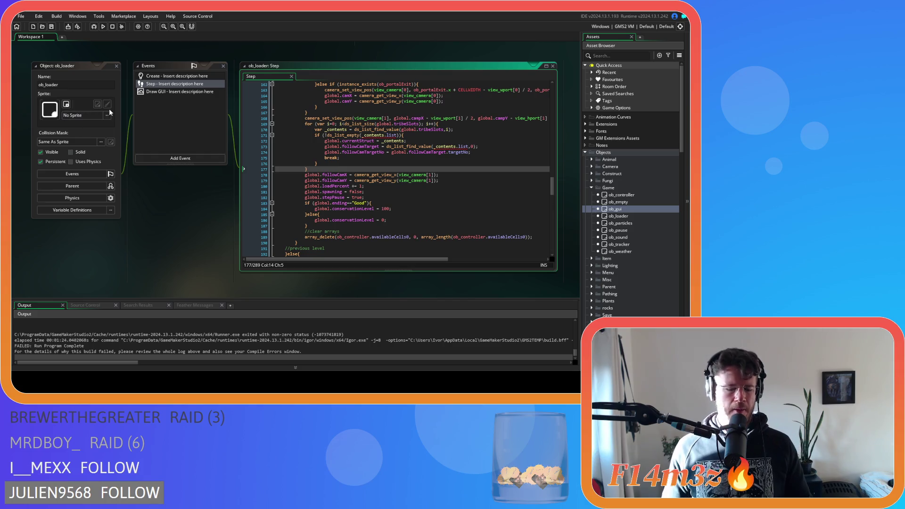
key(F5)
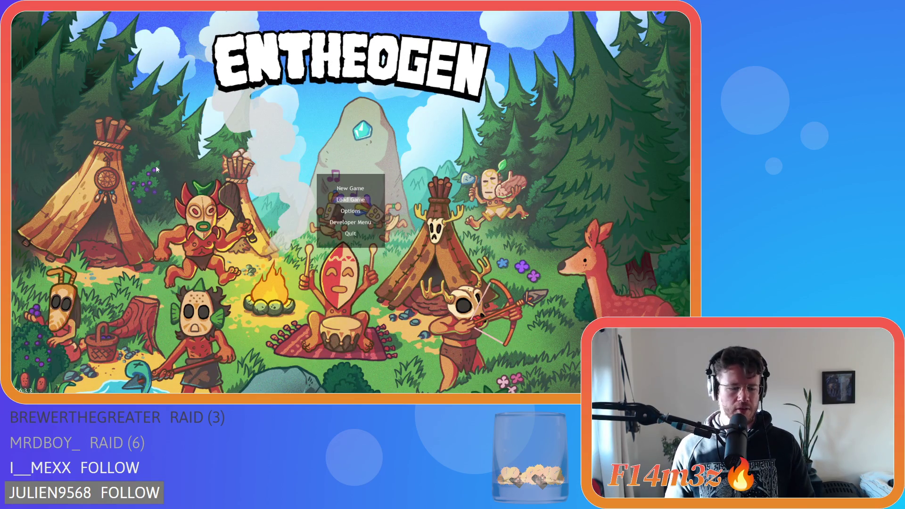
Quickload the saved world, pan the map south, then quit the game with Escape and Y
key(Return)
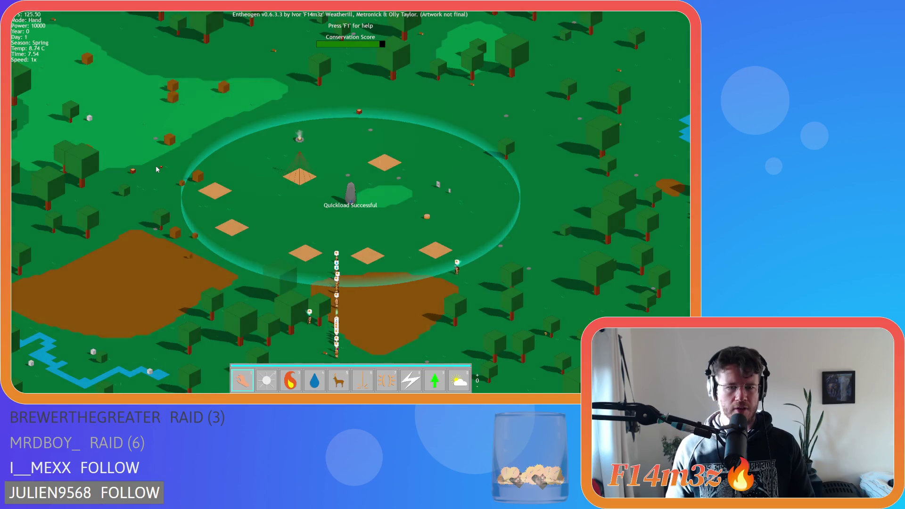
key(s)
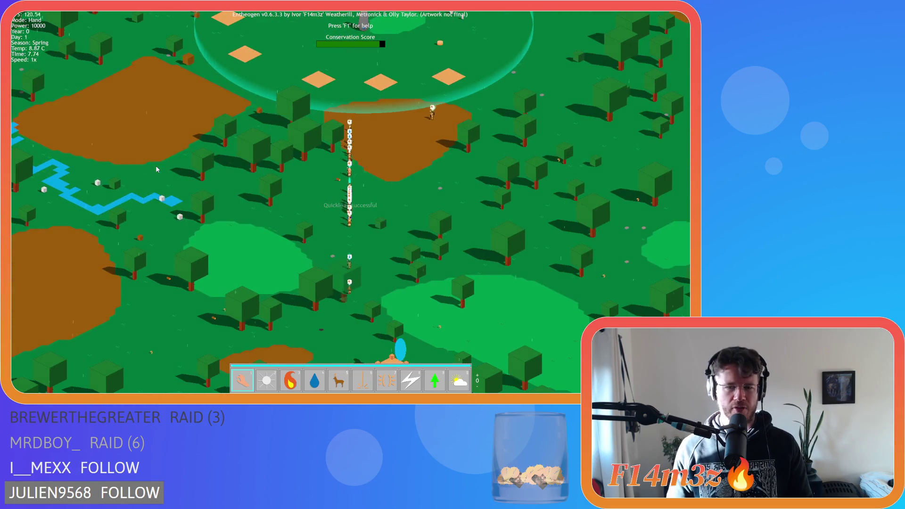
key(Escape)
key(y)
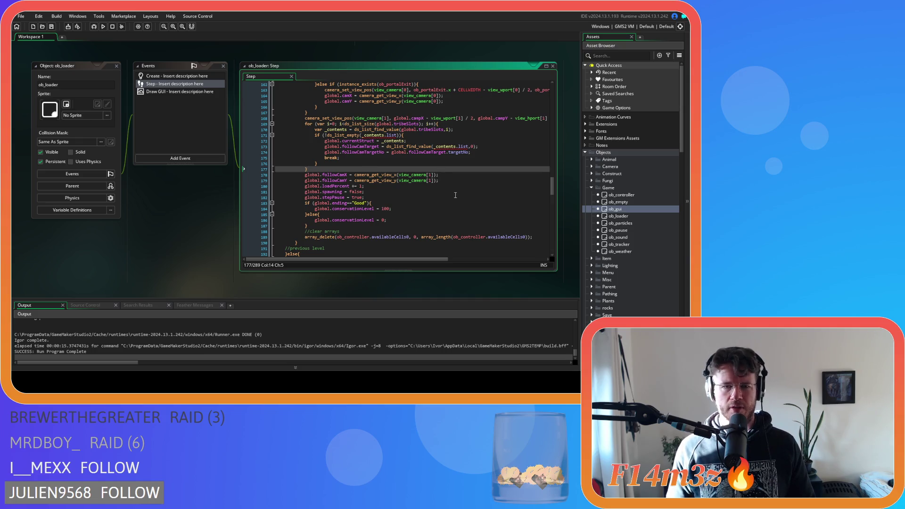
Open the sc_portal script at its line 20 follow-camera loop, then build and run with F5
scroll(546, 194, down, 4)
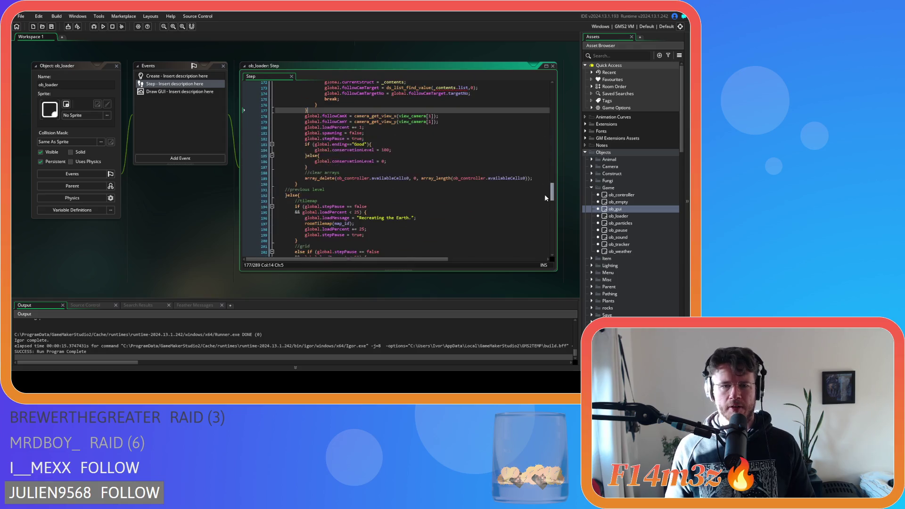
scroll(619, 221, down, 10)
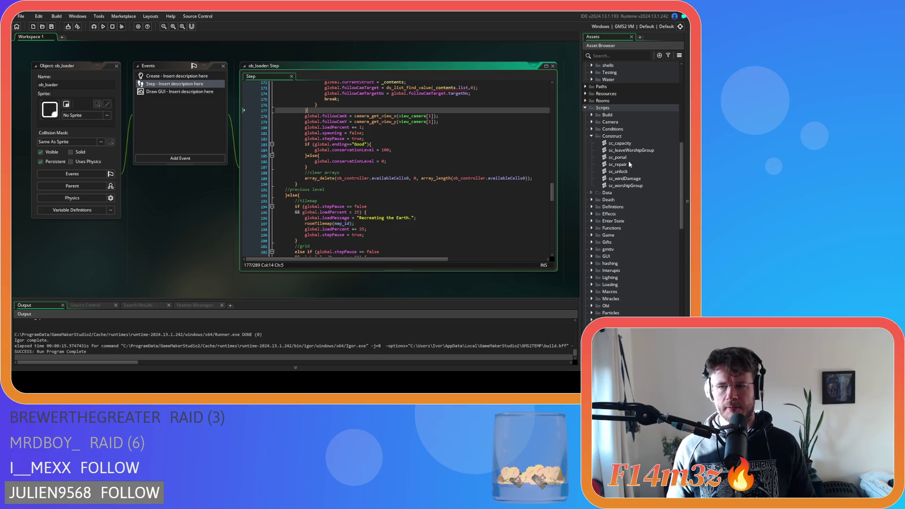
double_click(618, 157)
click(188, 190)
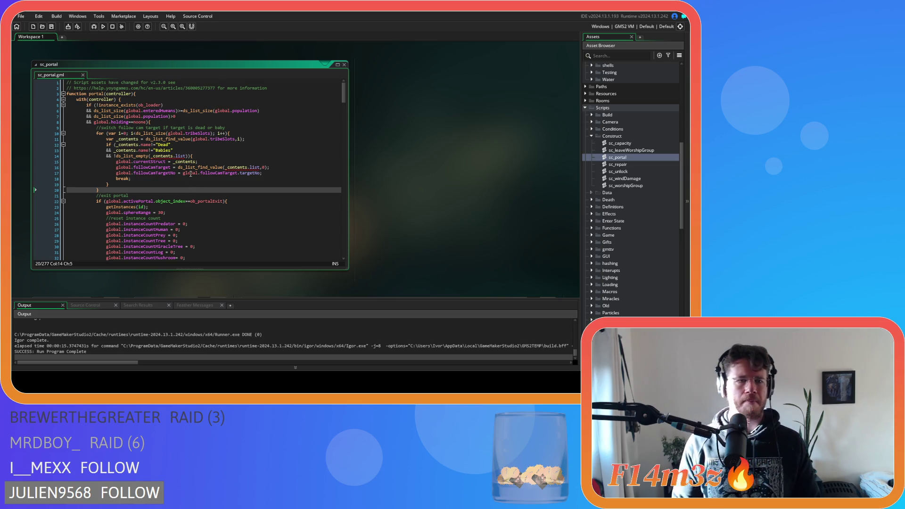
mouse_move(191, 172)
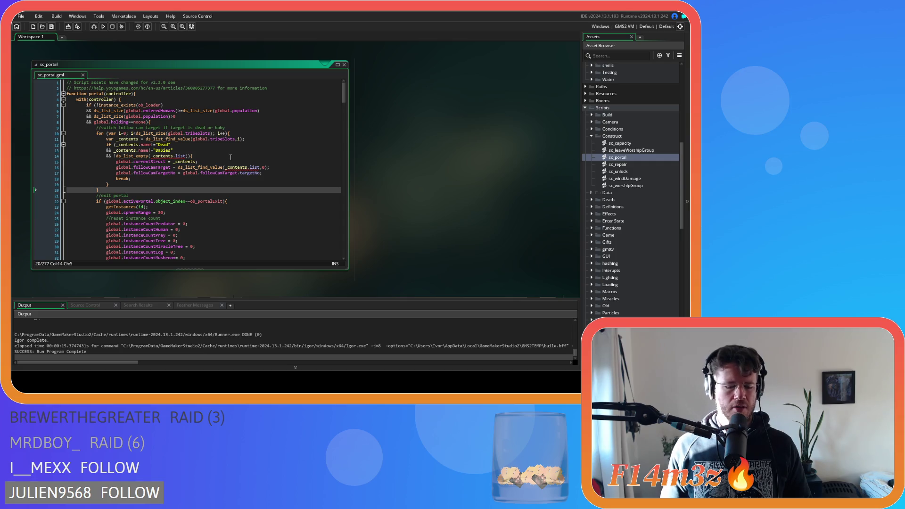
key(F5)
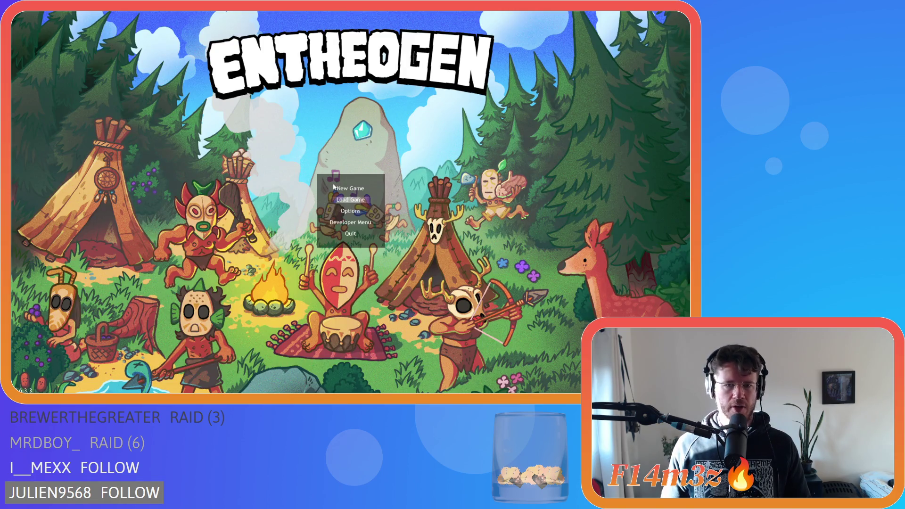
Load the saved game and step through two members in the tribe overview
click(350, 199)
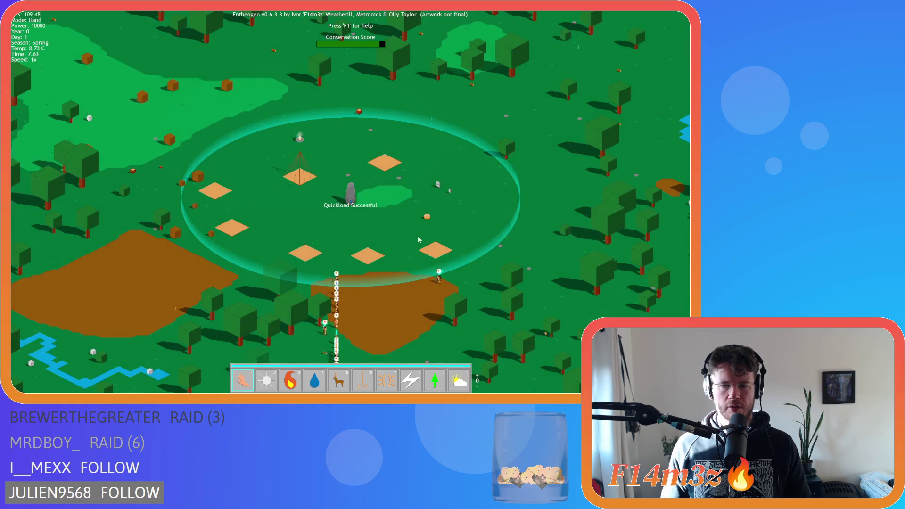
key(t)
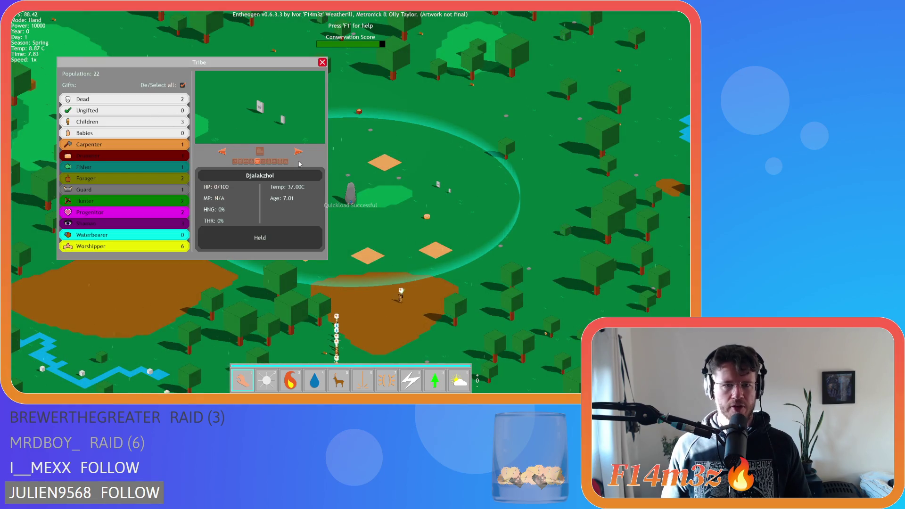
click(297, 151)
click(298, 151)
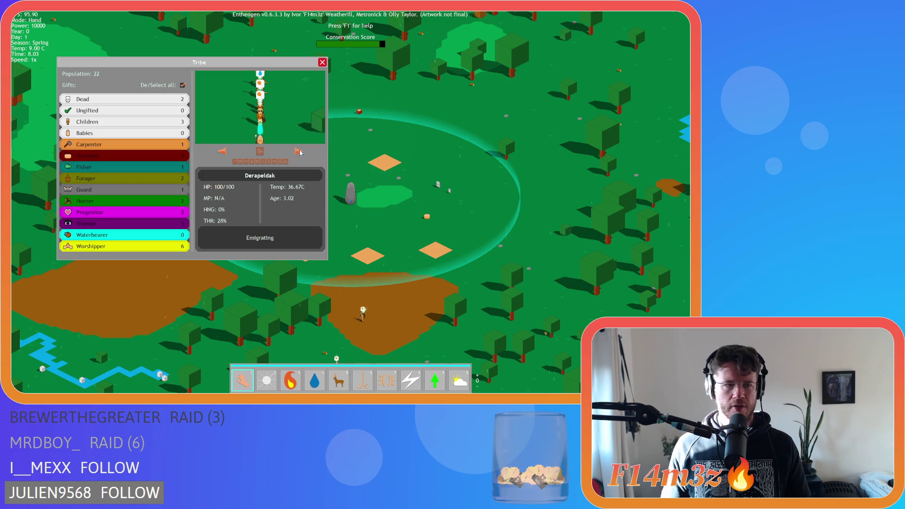
click(322, 62)
Pan the map to the temple and advance the tribe to the next world
key(s)
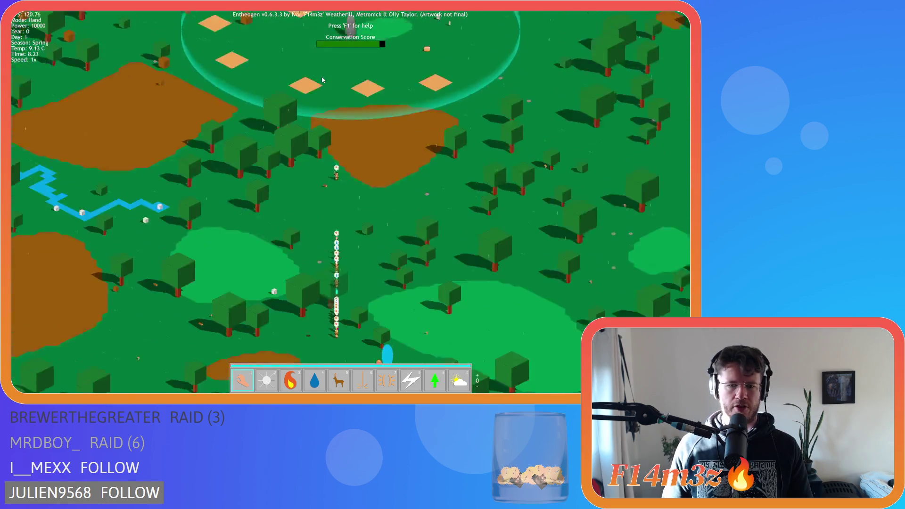
key(s)
key(a)
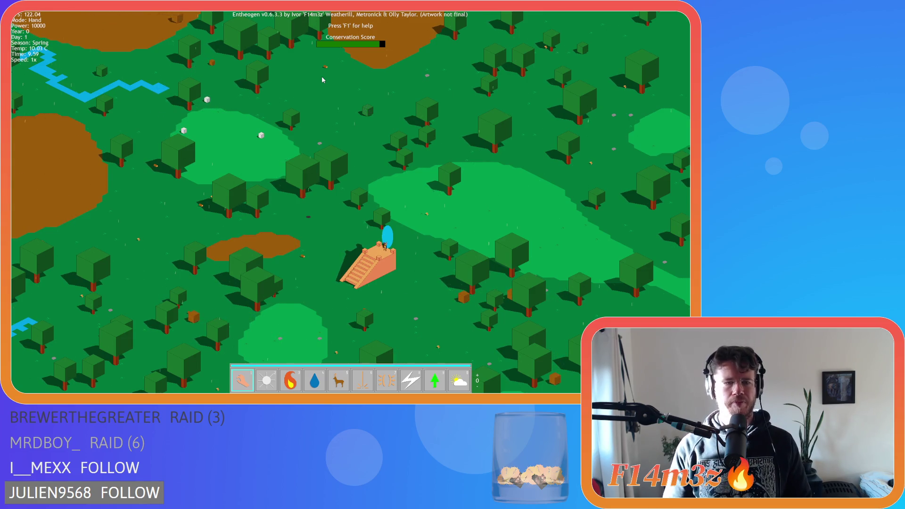
key(r)
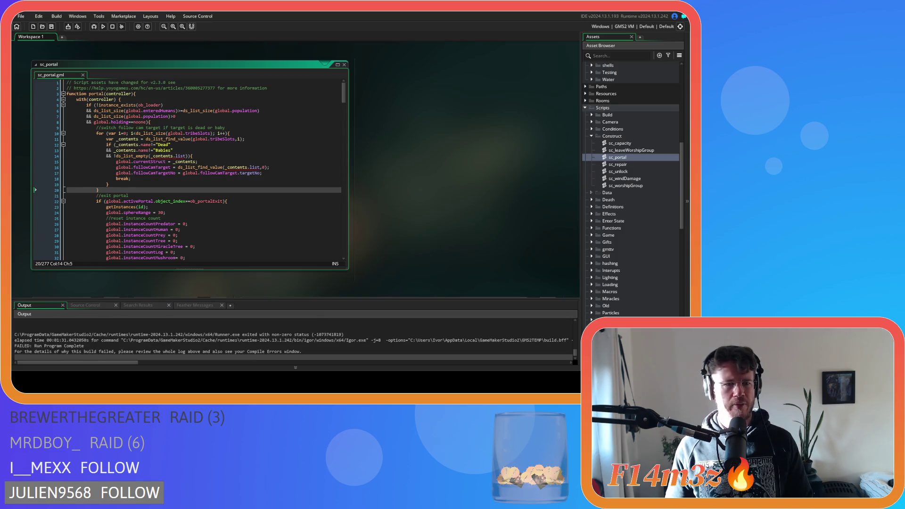
Comment out sc_portal lines 10–20 with Ctrl+K, rebuild with F5, and highlight Load Game
drag(99, 189, 92, 133)
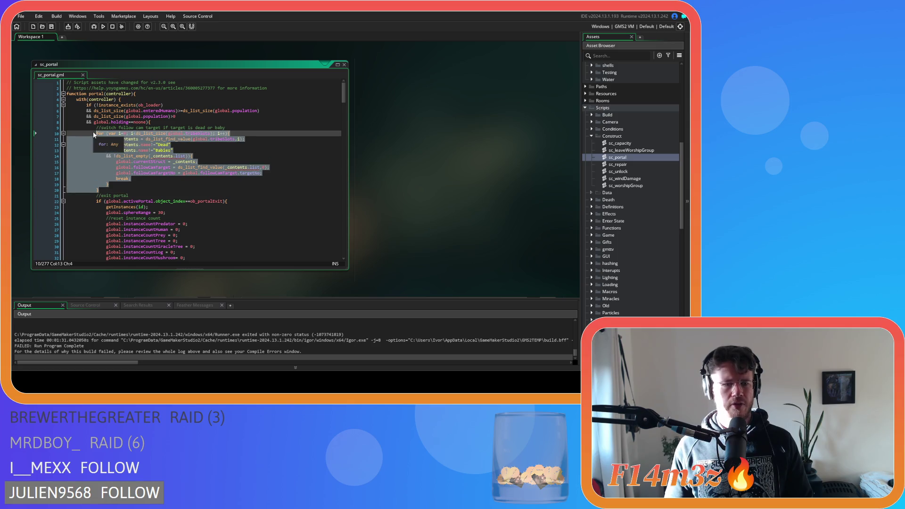
key(ctrl+k)
click(139, 155)
key(F5)
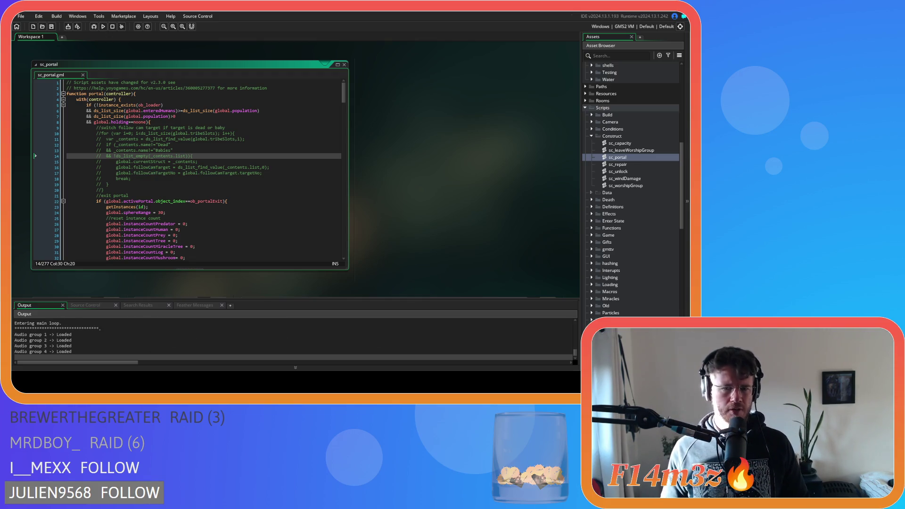
key(Down)
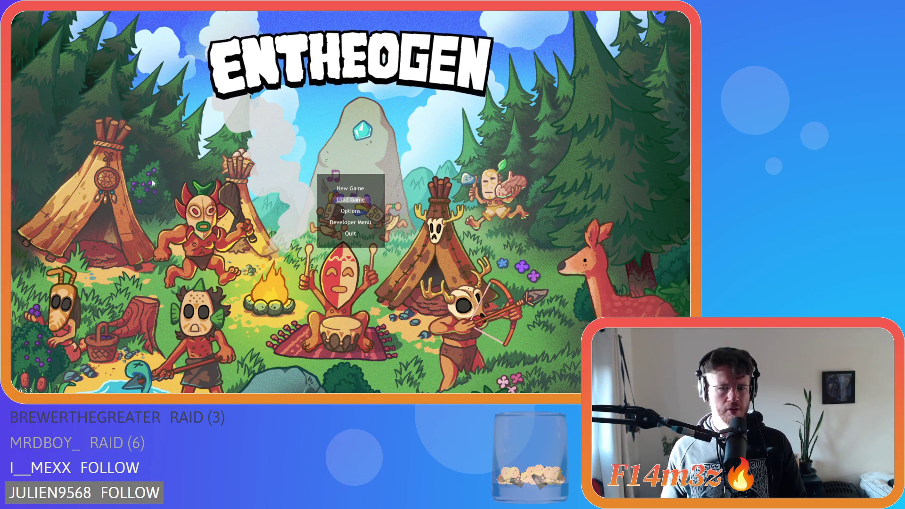
Load the save with Enter, then request and confirm the next-level advance with Escape twice
key(Return)
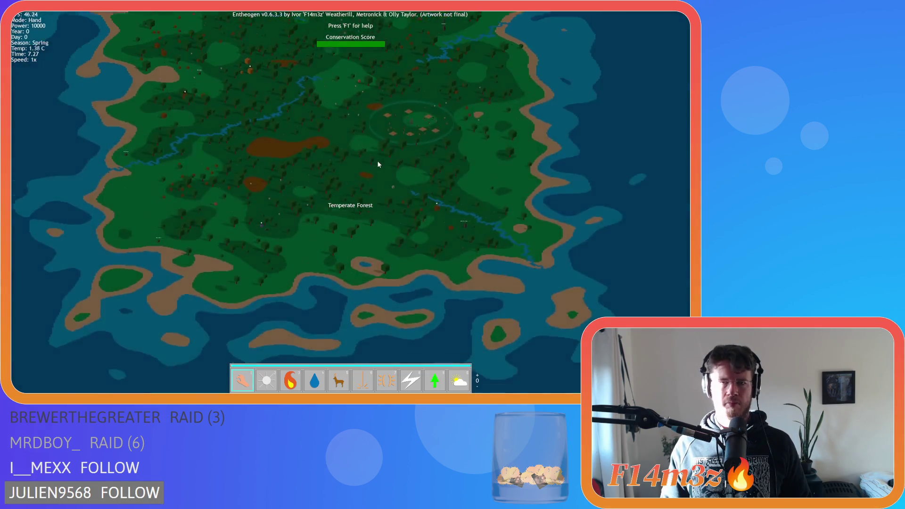
key(Escape)
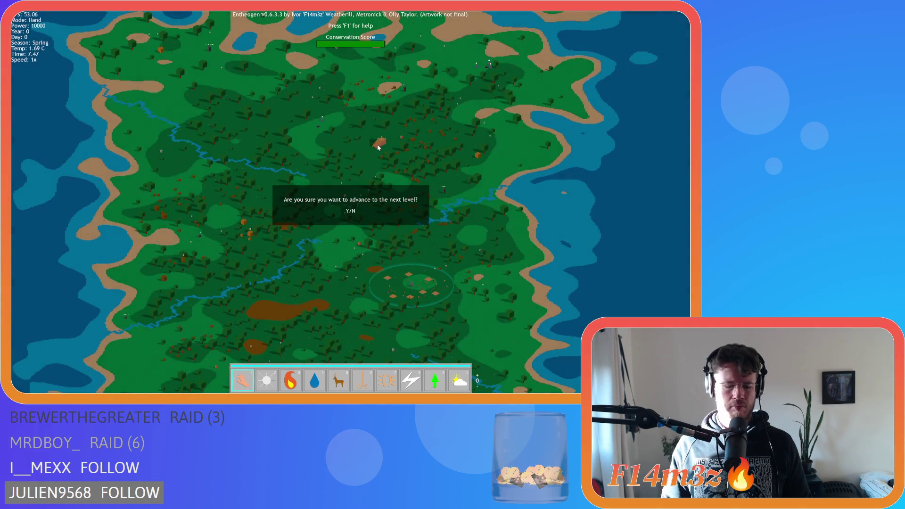
key(Escape)
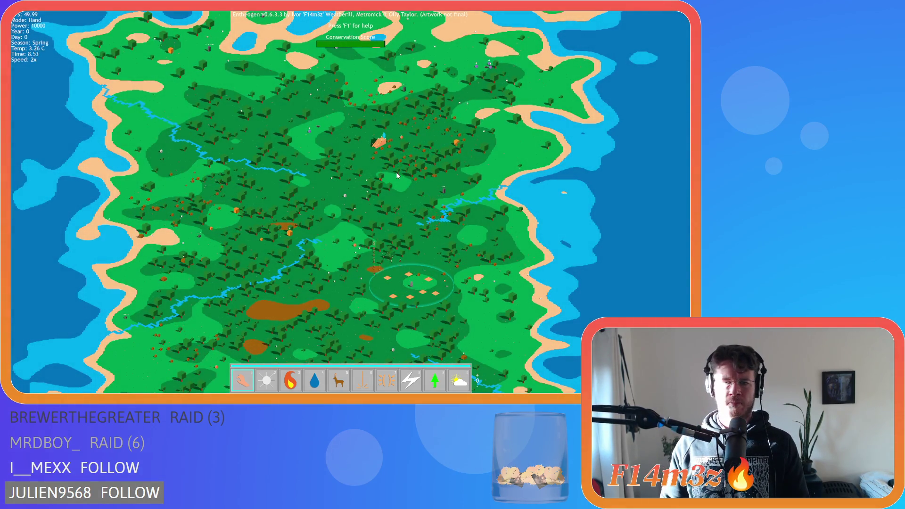
Adjust game speed back to normal, centre the temple, then send the villagers through the portal
key(plus)
key(plus)
key(plus)
scroll(396, 175, up, 10)
key(minus)
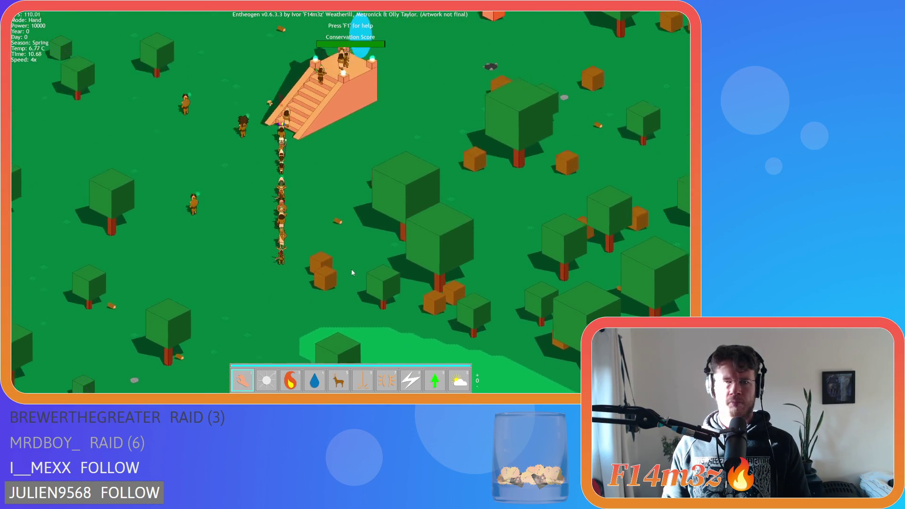
key(minus)
key(minus)
drag(116, 148, 330, 176)
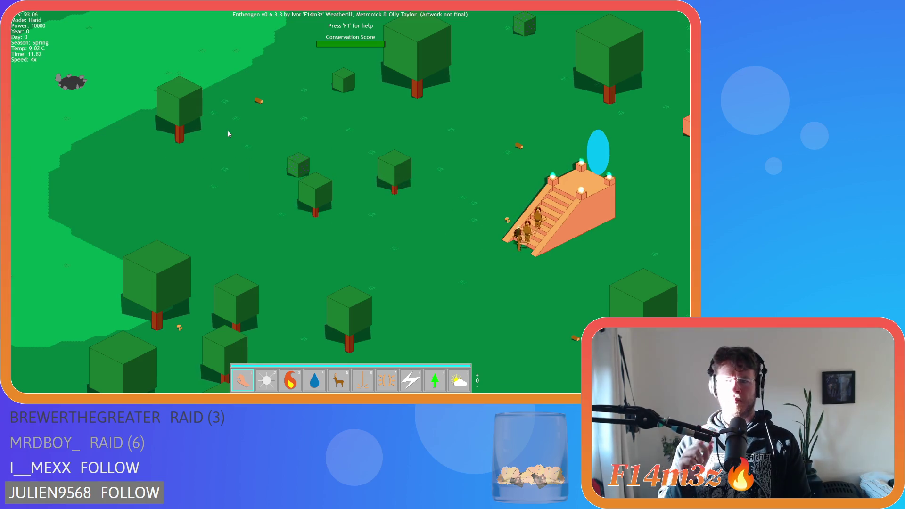
key(d)
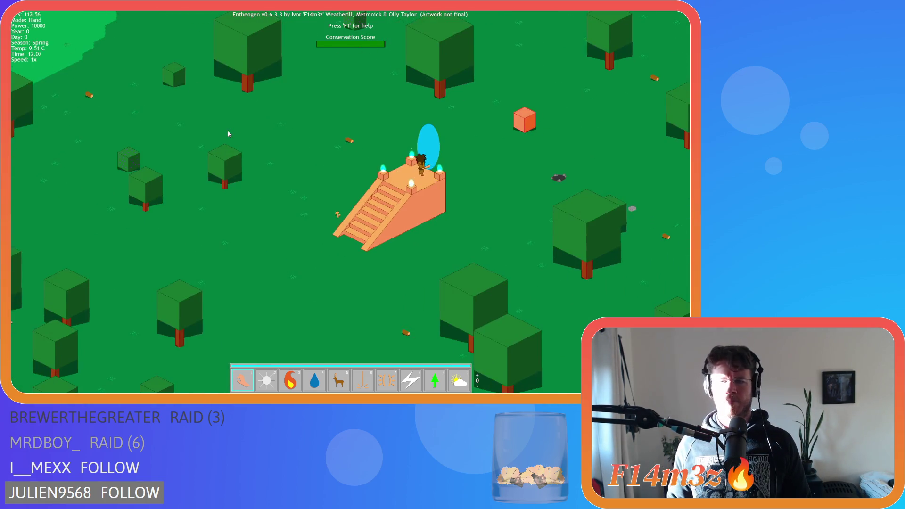
key(r)
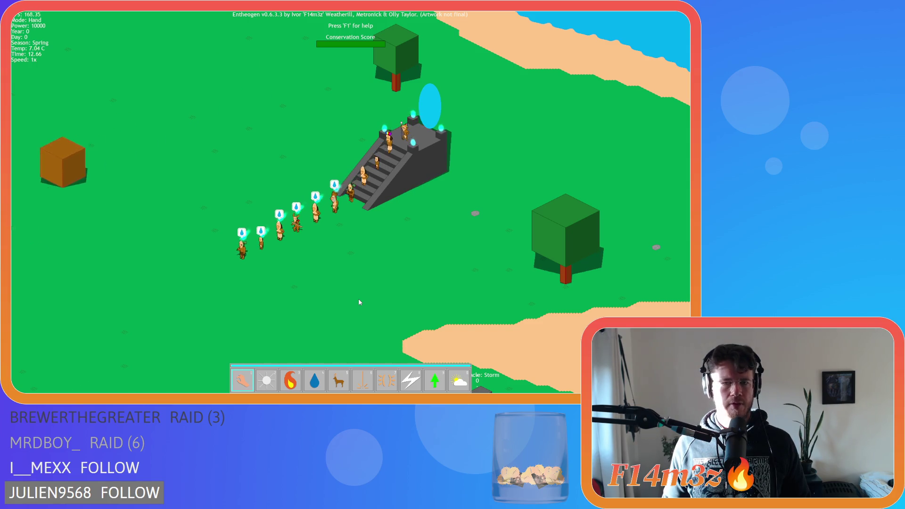
Pan the camera west, north and back over the grey temple, then select the Storm miracle
key(a)
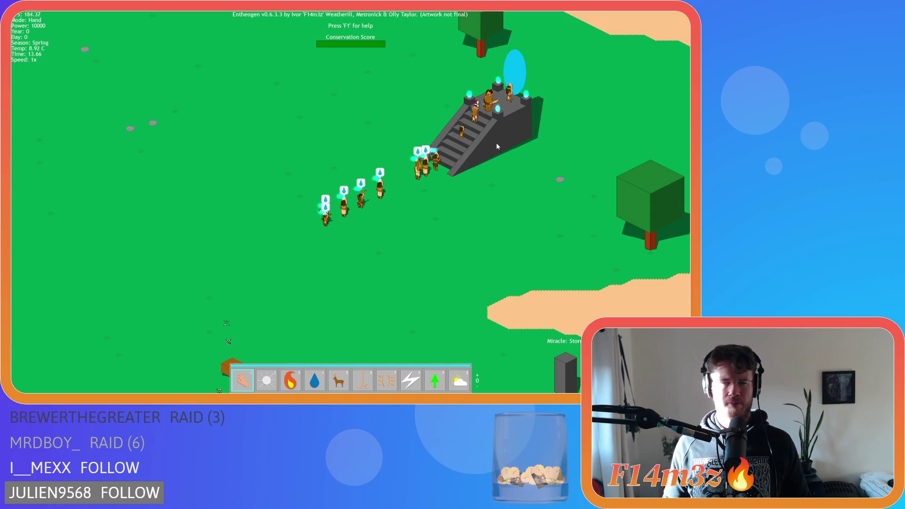
key(w)
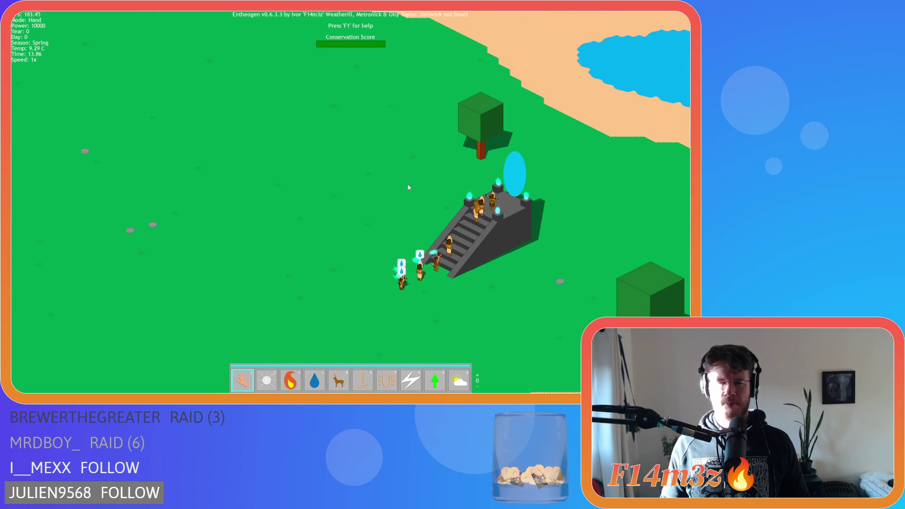
key(s)
key(d)
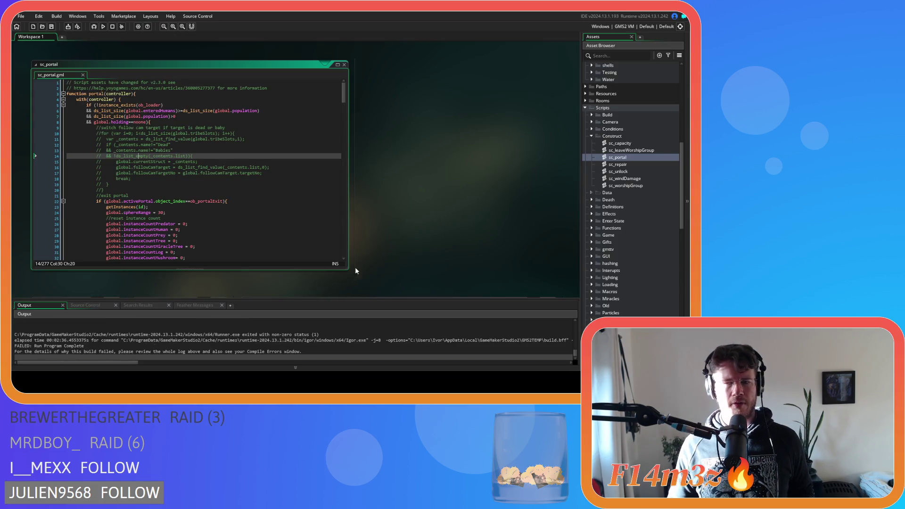
Collapse the Save scripts folder, expand Loading, and open sc_loadHumanStates
scroll(621, 194, down, 4)
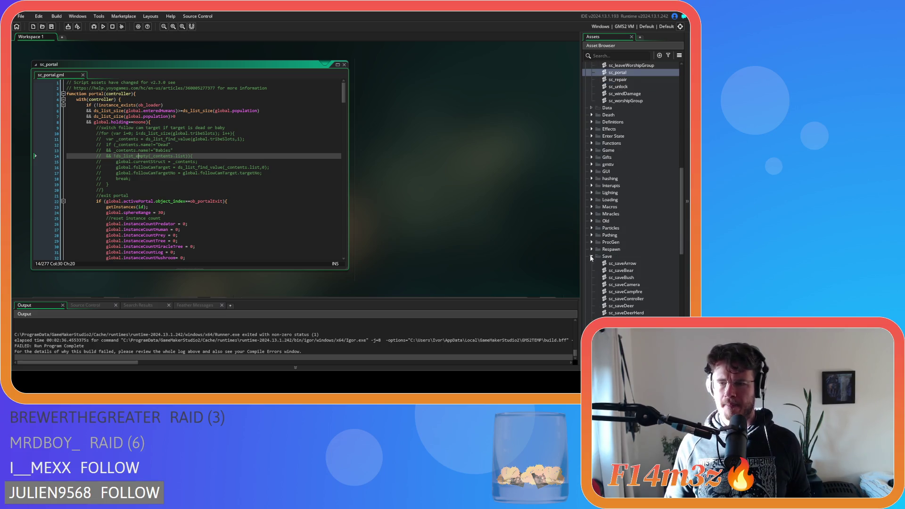
click(591, 257)
click(592, 201)
scroll(634, 253, down, 2)
scroll(634, 253, down, 4)
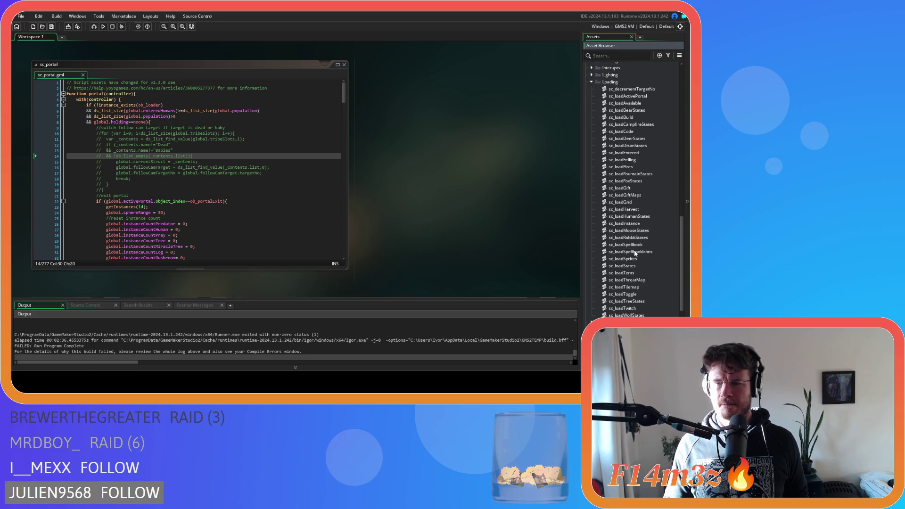
double_click(644, 216)
Scroll to the stasis block around line 151 and place the caret on the state_stasis condition line
drag(349, 106, 347, 230)
click(171, 165)
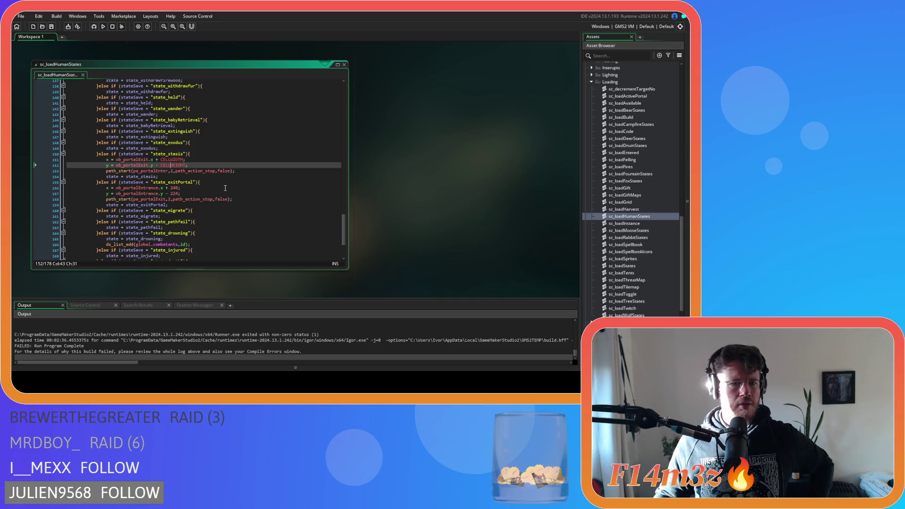
click(190, 161)
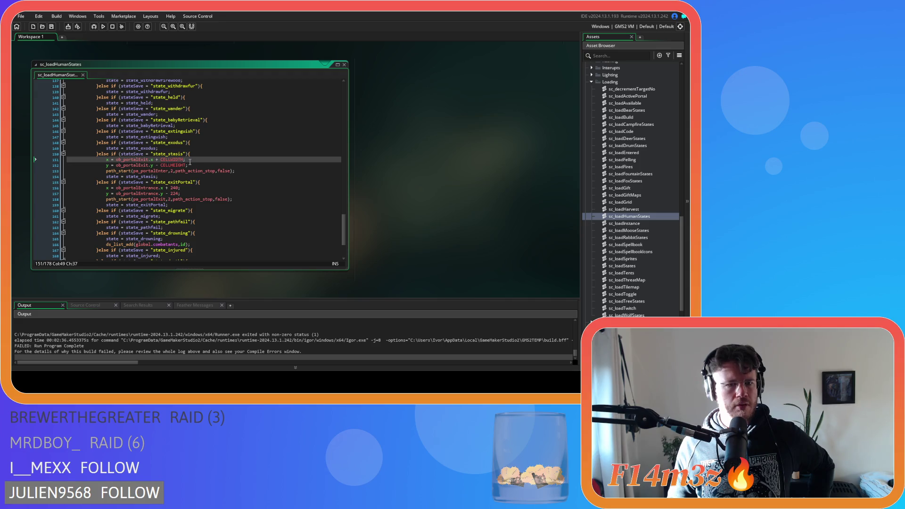
click(203, 156)
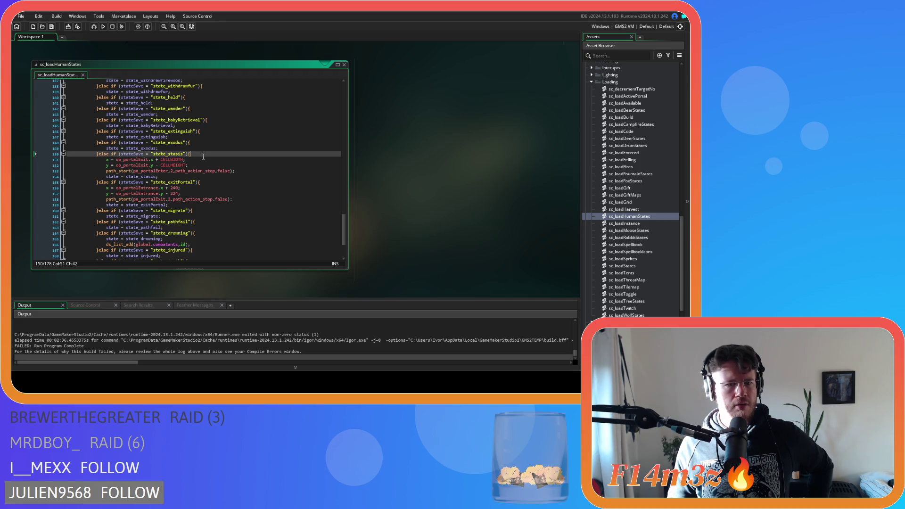
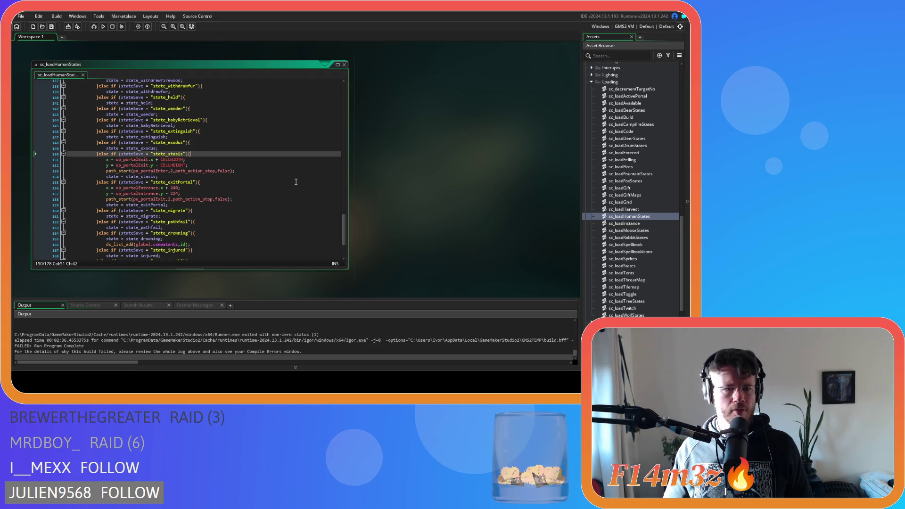
Open the sc_getInstances script from the Game scripts folder
scroll(226, 345, up, 5)
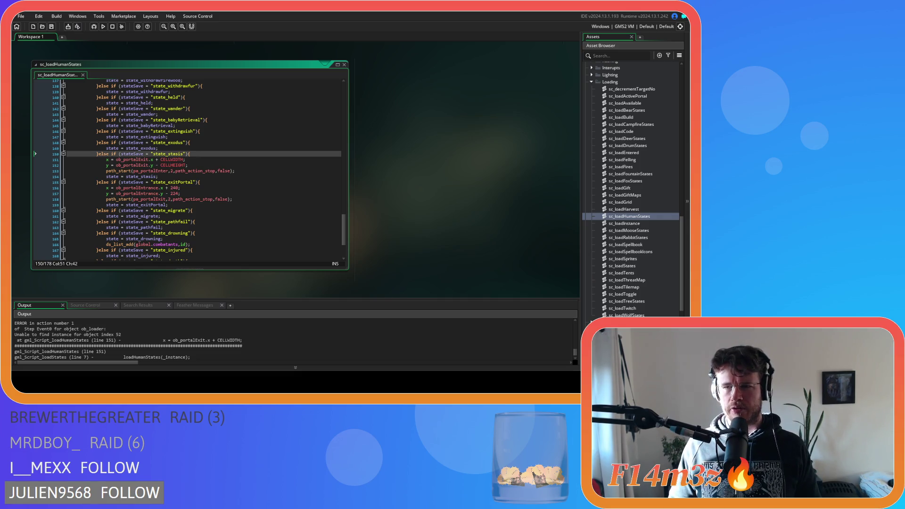
scroll(630, 188, up, 4)
scroll(631, 189, up, 3)
scroll(631, 188, down, 3)
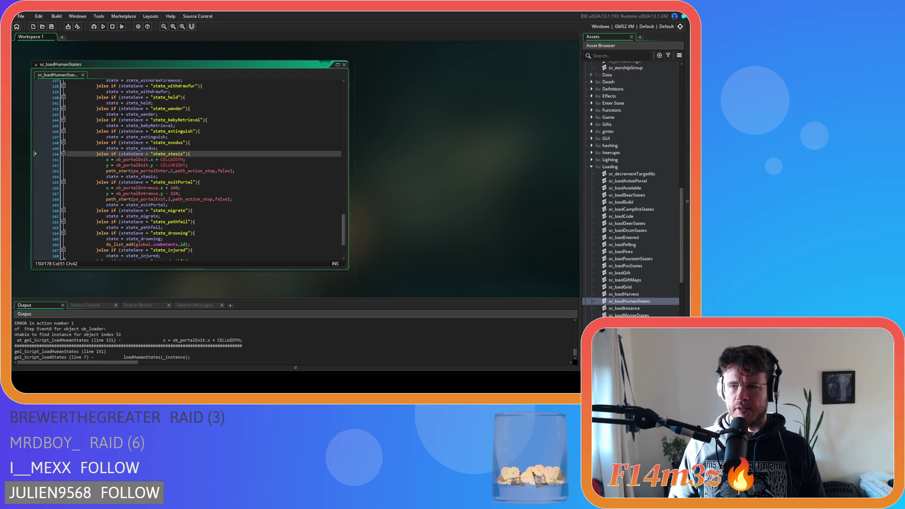
scroll(630, 189, up, 2)
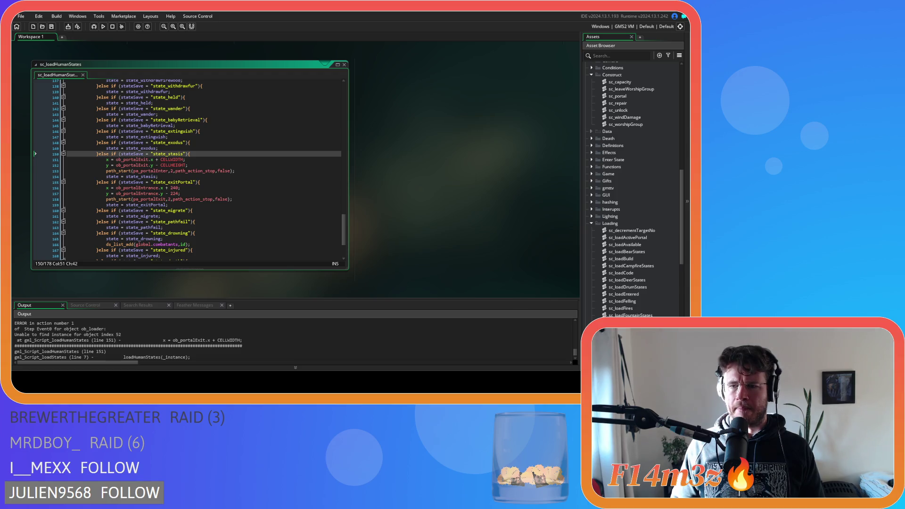
scroll(630, 188, down, 3)
scroll(612, 165, up, 2)
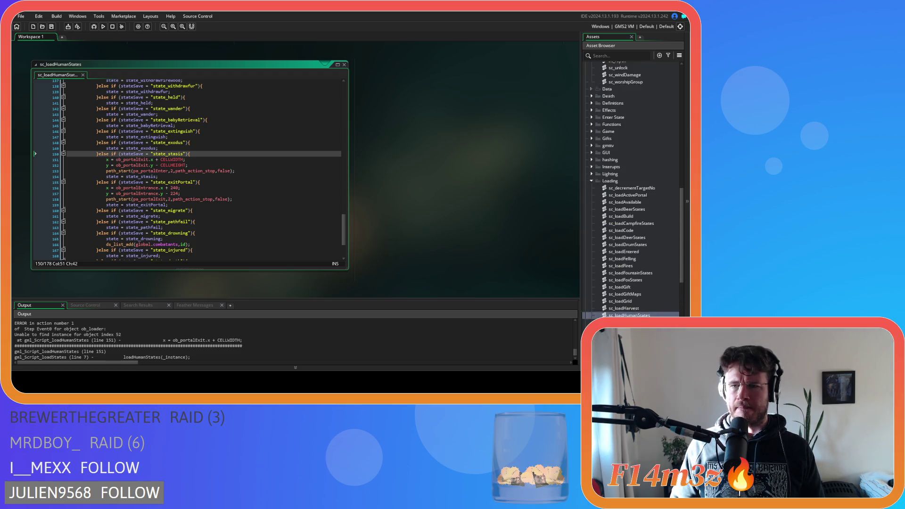
click(591, 145)
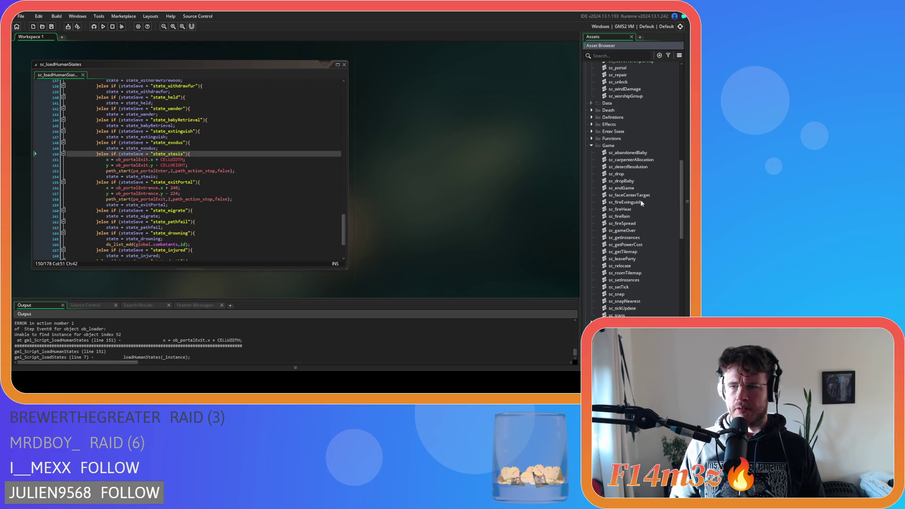
double_click(641, 237)
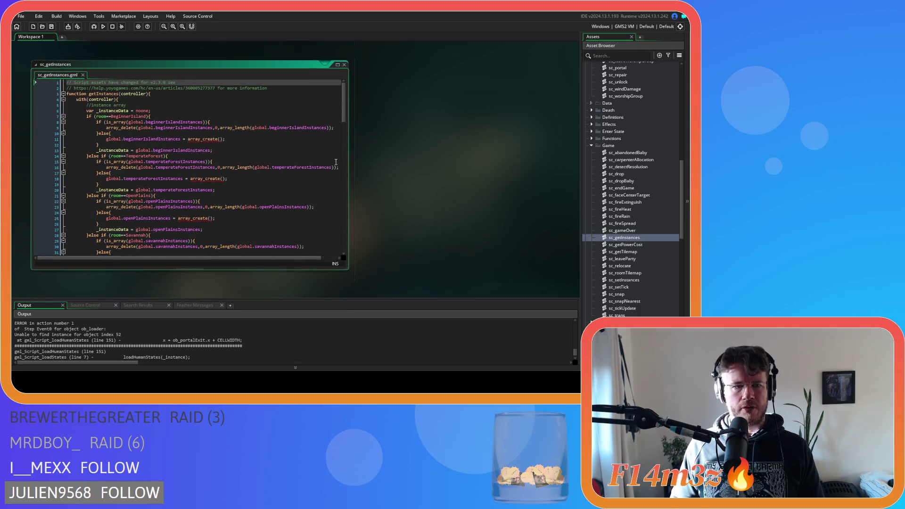
Cut the savePortalExit and savePortalEntrance calls out of sc_getInstances
mouse_move(343, 112)
mouse_down()
mouse_move(337, 245)
mouse_move(344, 203)
mouse_up()
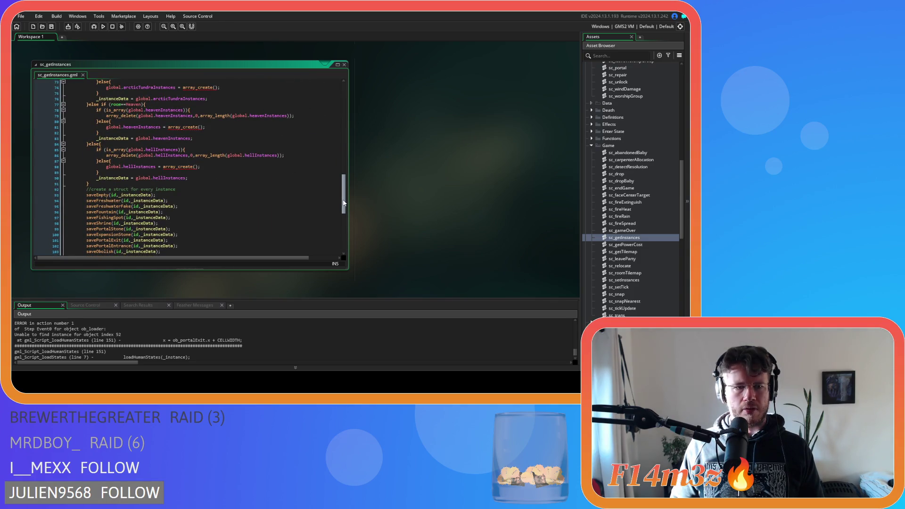
drag(343, 203, 344, 238)
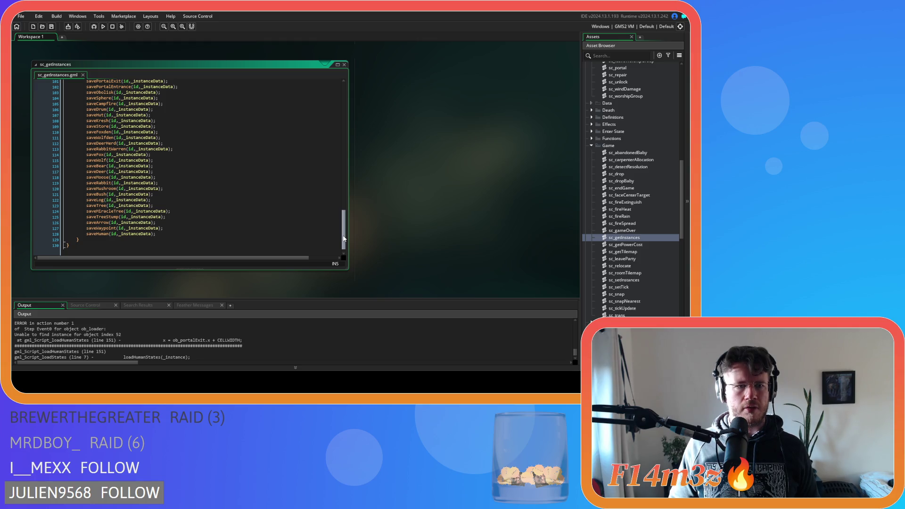
mouse_move(343, 238)
mouse_down()
mouse_move(339, 212)
mouse_move(339, 237)
mouse_up()
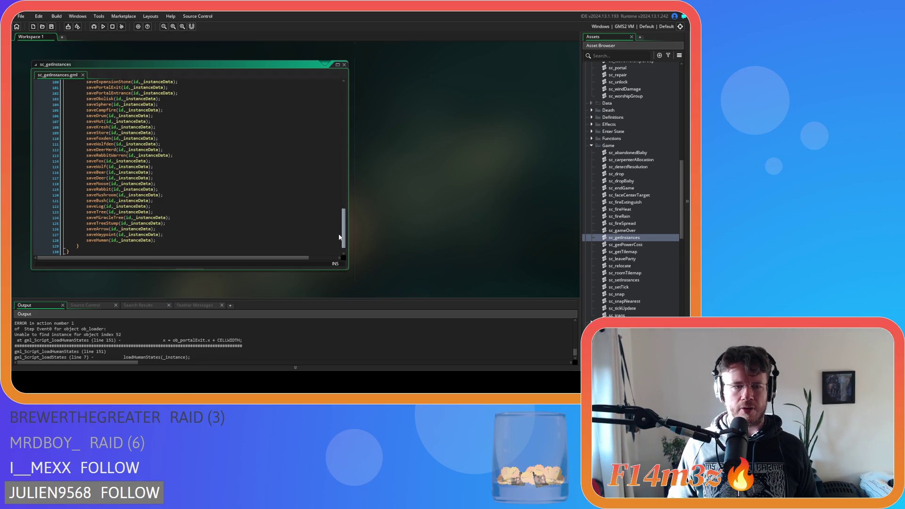
drag(340, 237, 330, 213)
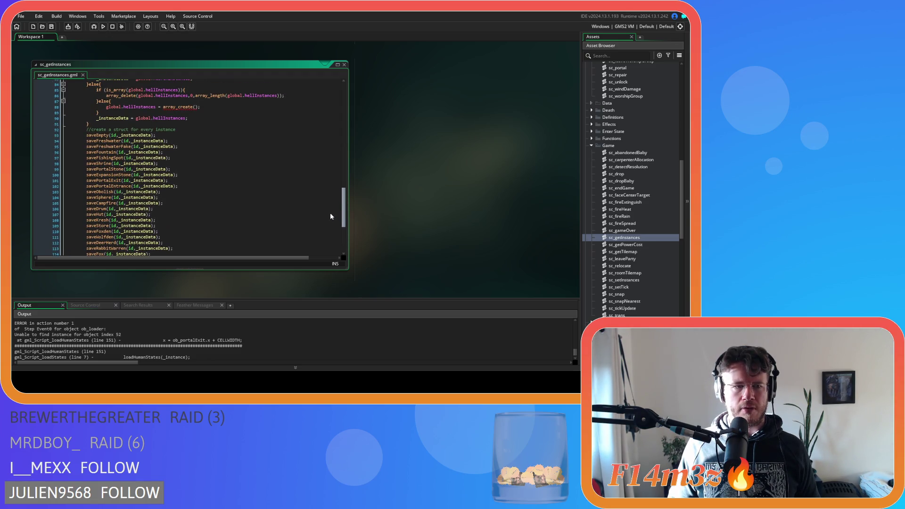
scroll(329, 216, down, 2)
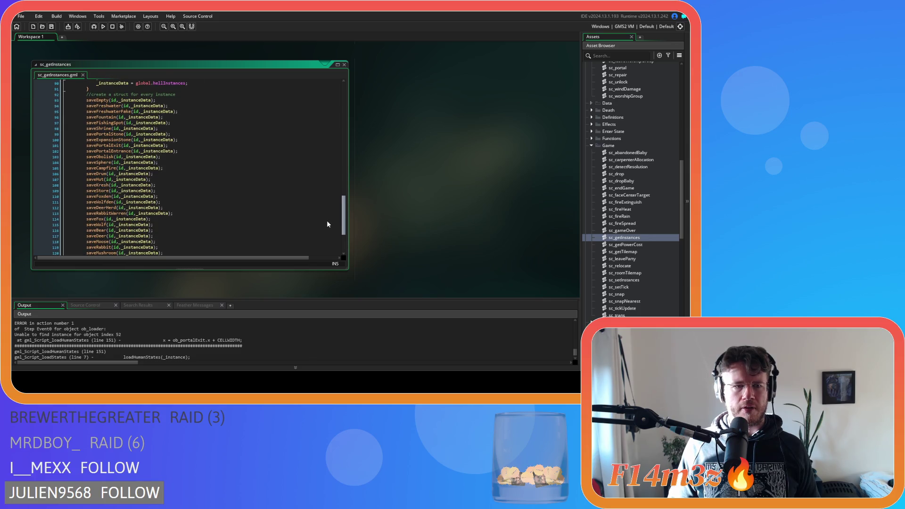
drag(180, 149, 89, 145)
key(BackSpace)
key(BackSpace)
key(BackSpace)
key(BackSpace)
Paste the portal save calls after saveHuman, save the script and run the game
scroll(184, 184, down, 3)
click(168, 225)
key(Return)
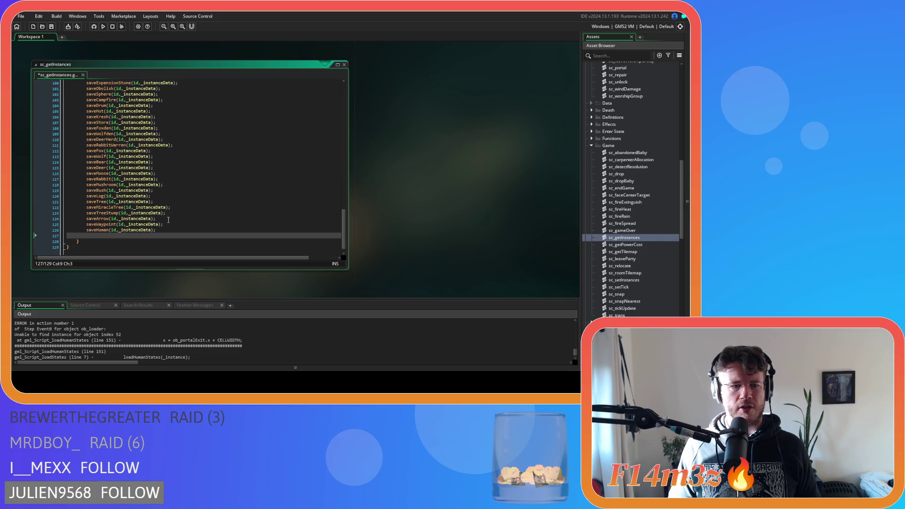
text(savePortalExit(id,_instanceData); 		savePortalEntrance(id,_instanceData);)
key(ctrl+s)
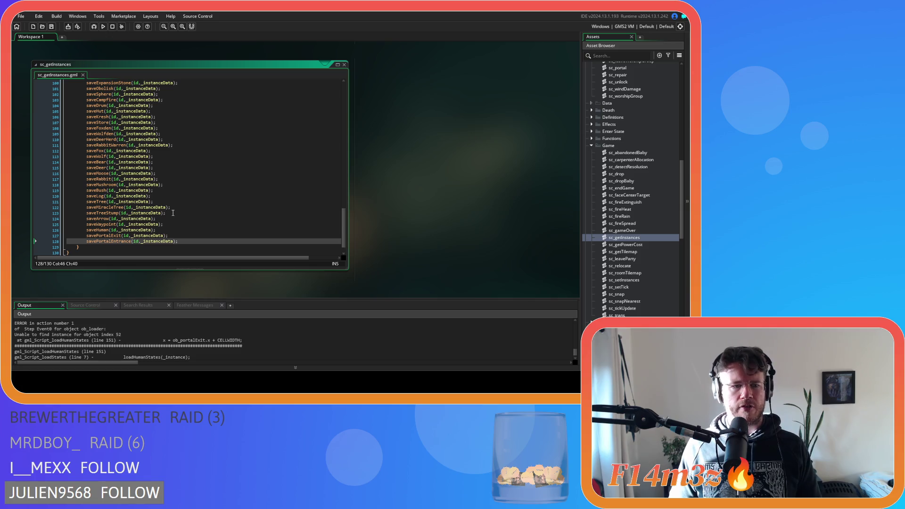
key(F5)
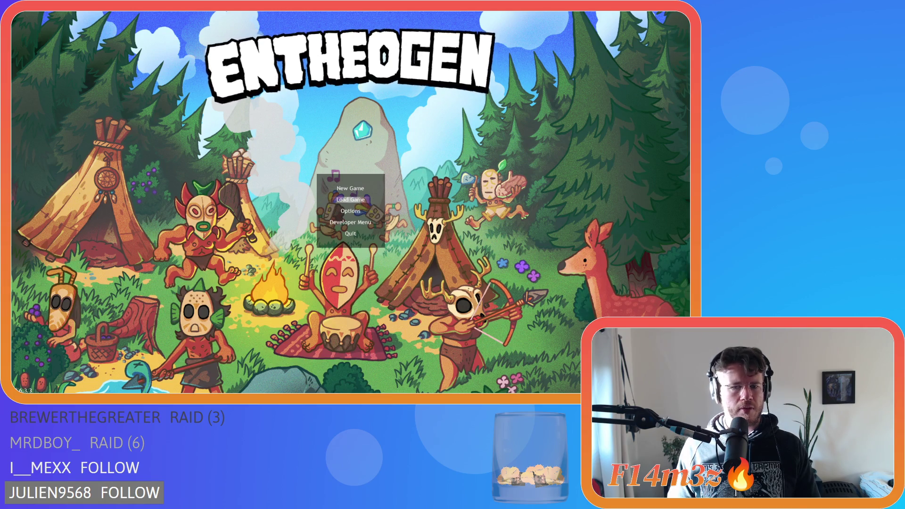
Load the saved game from the title menu to reach the Temperate Forest settlement
key(Return)
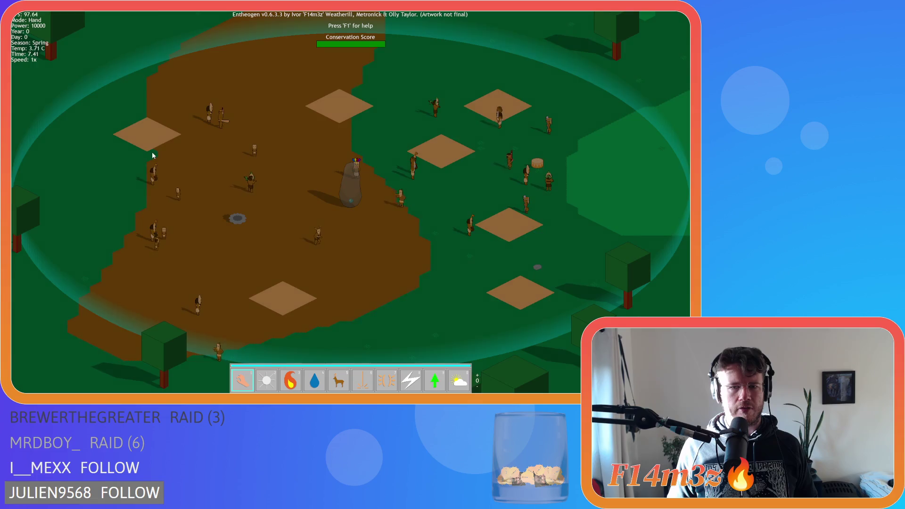
Zoom out and confirm sending the tribe on to the next level
scroll(255, 186, down, 10)
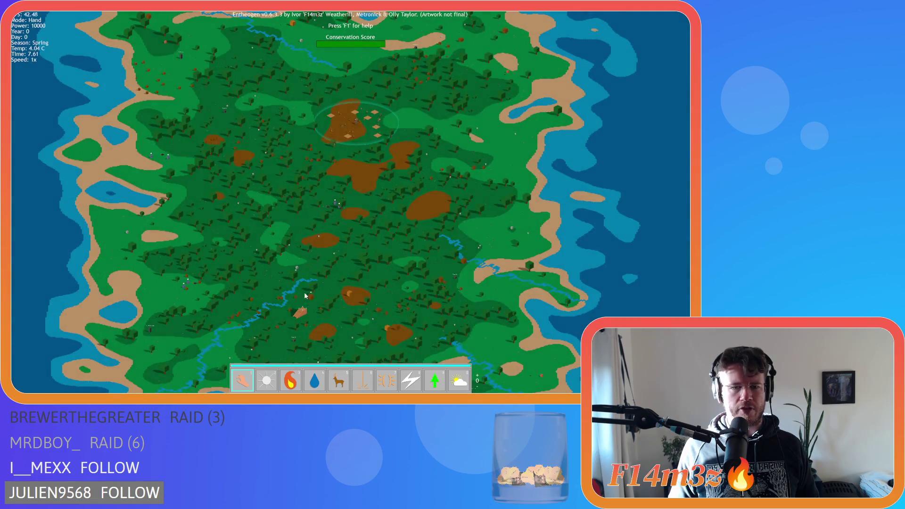
key(n)
click(302, 312)
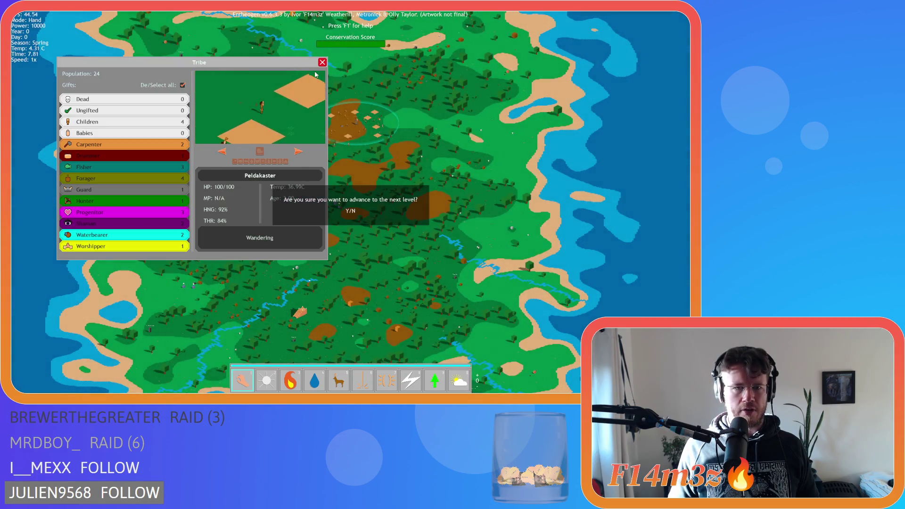
key(n)
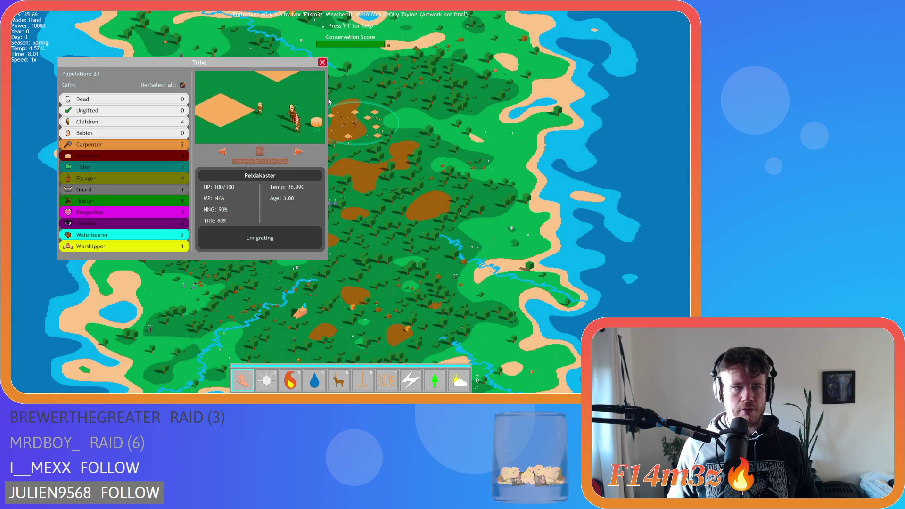
scroll(332, 133, up, 5)
scroll(332, 133, up, 3)
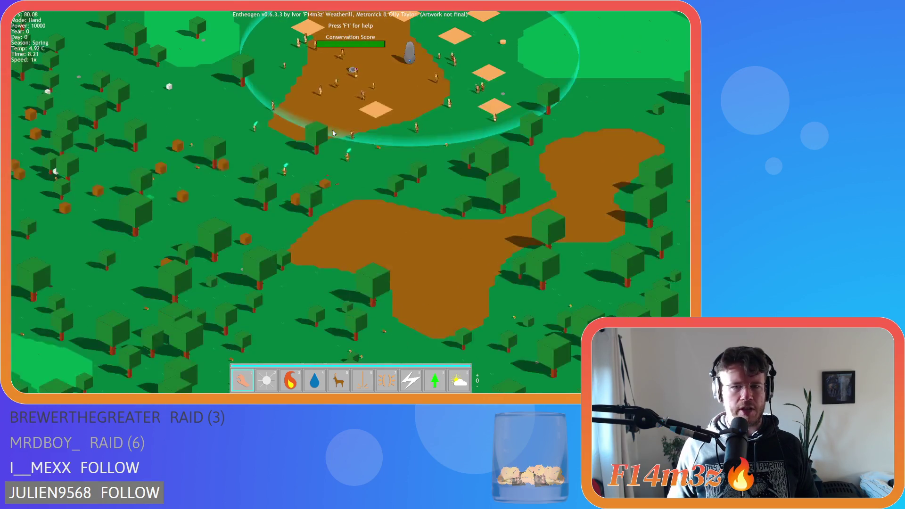
scroll(286, 137, up, 2)
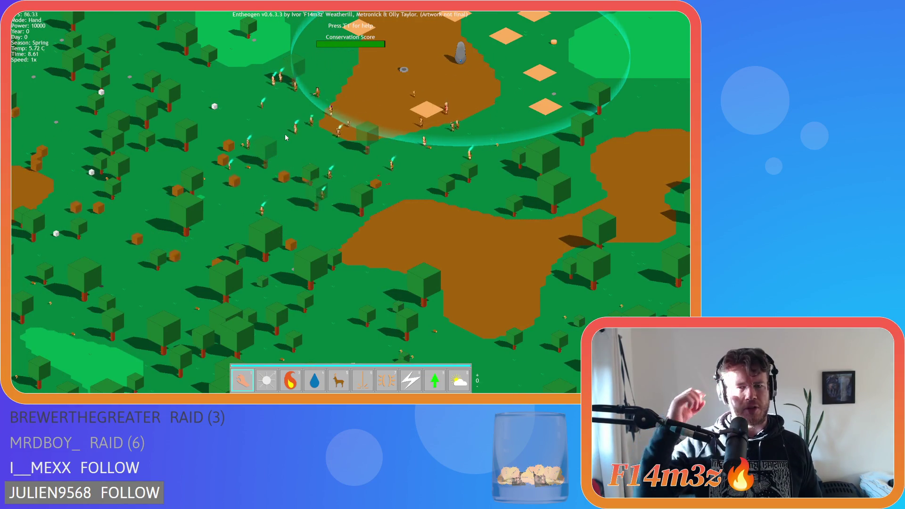
Follow the migrating tribe across the forest, then quit to the title screen
key(a)
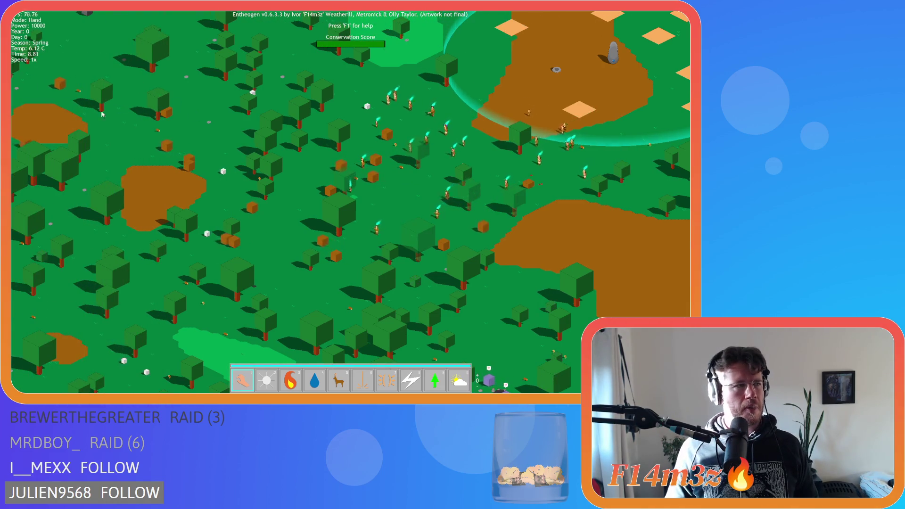
key(d)
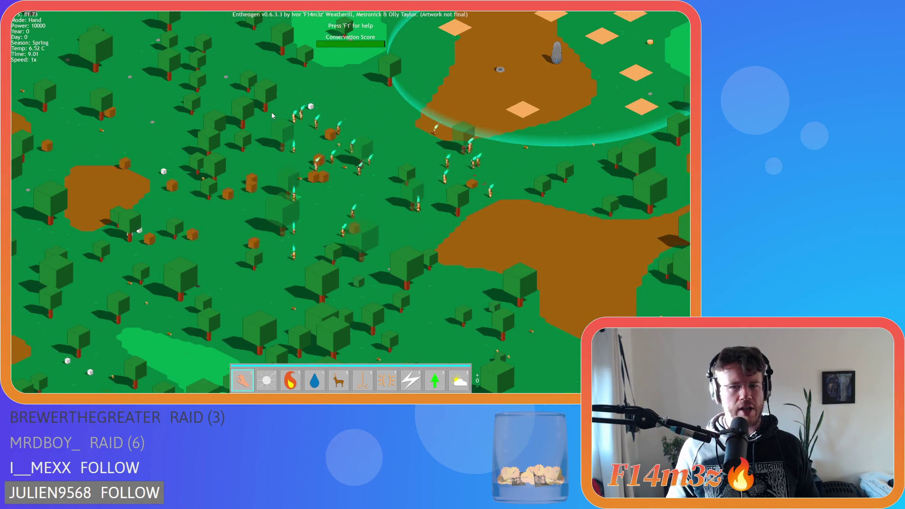
key(t)
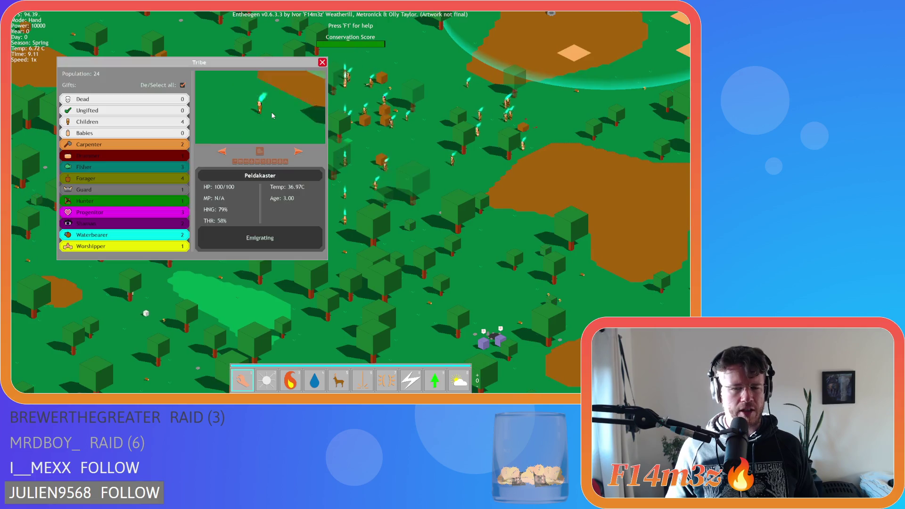
key(t)
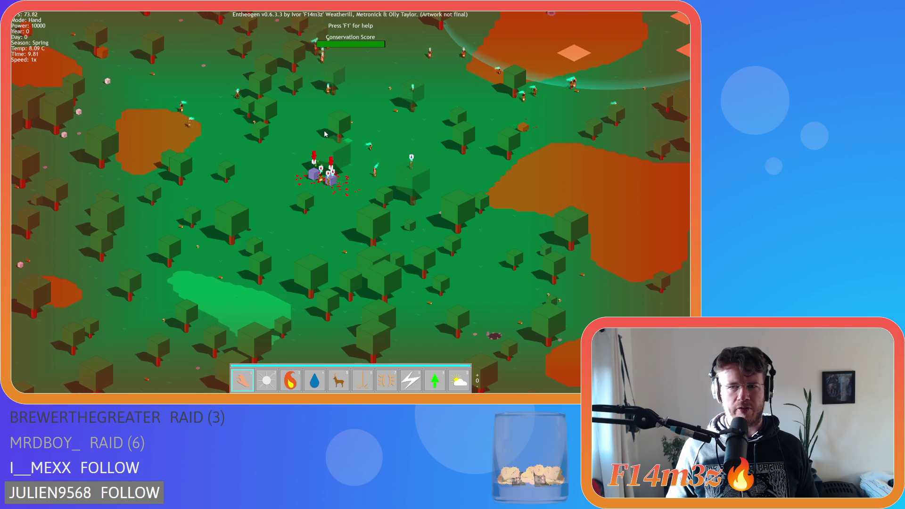
key(w)
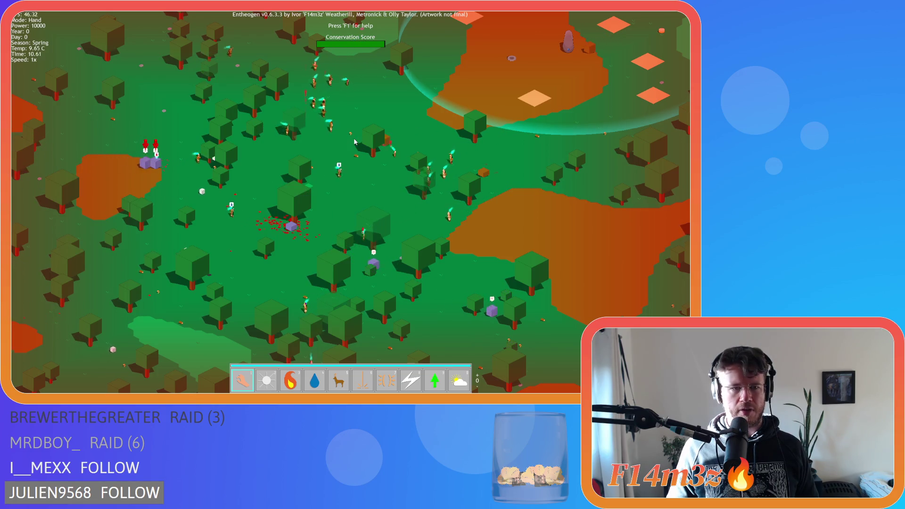
key(s)
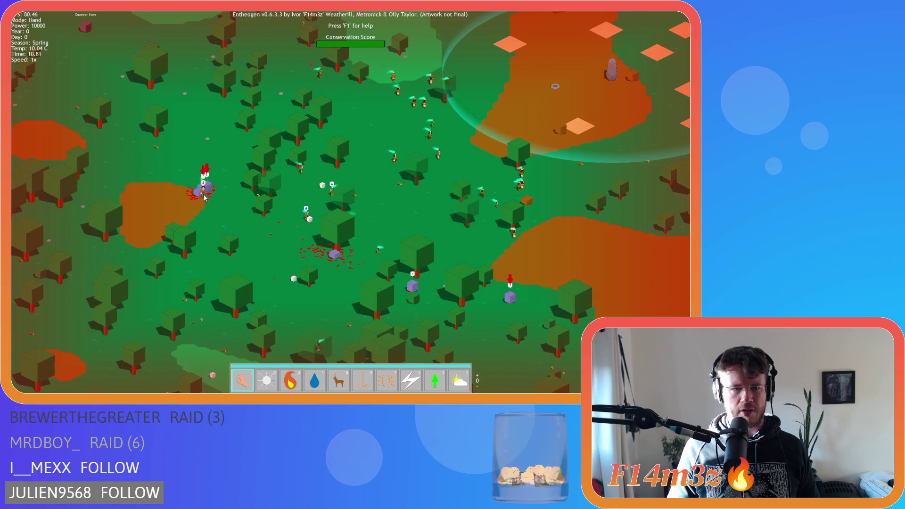
key(s)
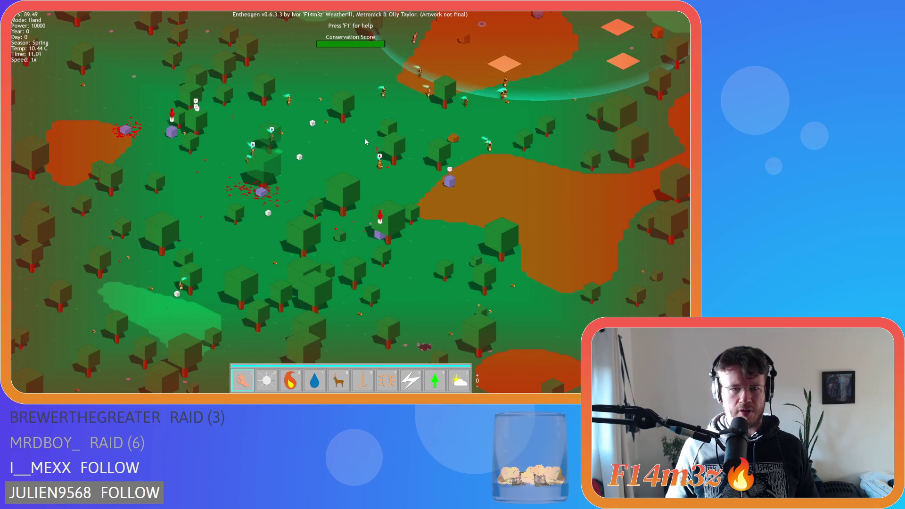
key(Escape)
key(y)
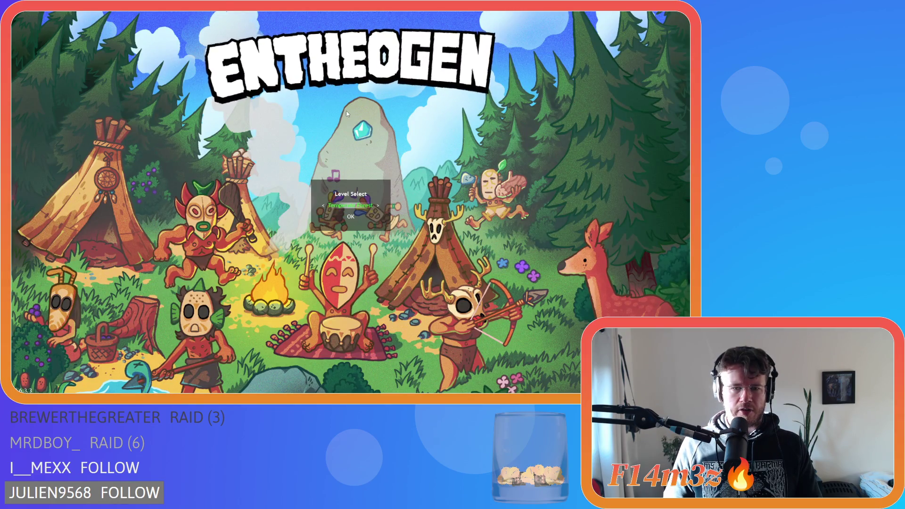
Start the chosen level from the Level Select dialog
key(Return)
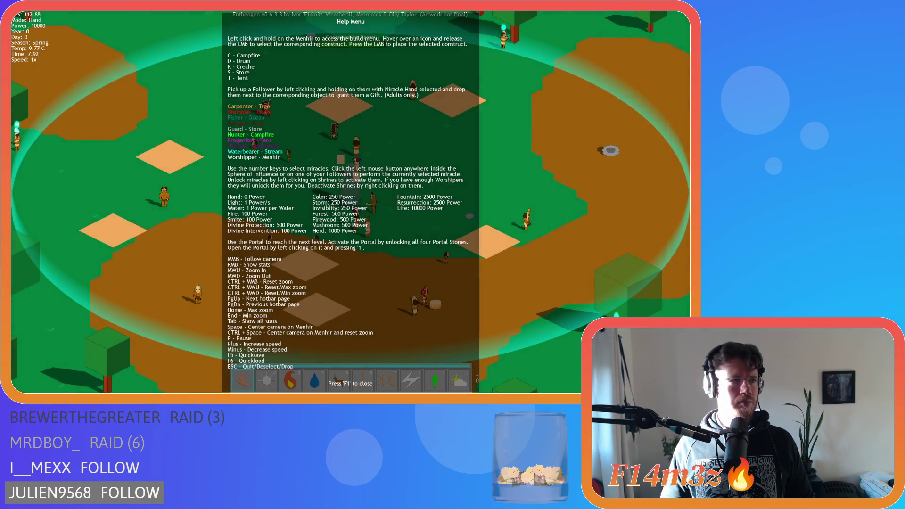
Close the help overview and decline the advance-to-next-level prompt
key(F1)
scroll(285, 111, down, 5)
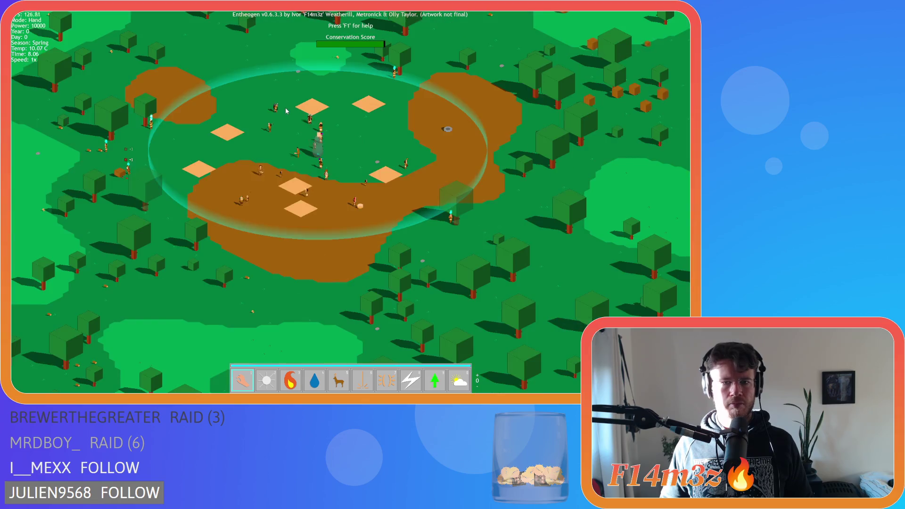
scroll(286, 111, down, 10)
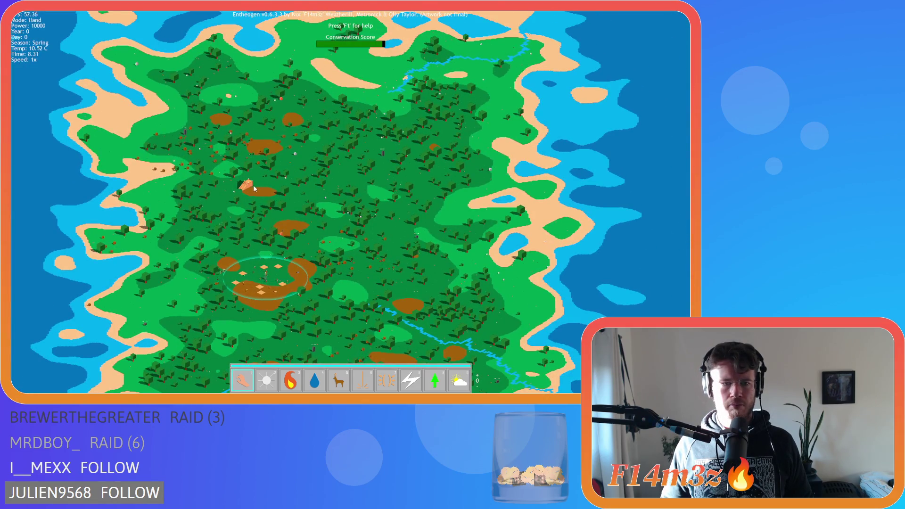
key(Return)
key(n)
Speed the simulation to 8x and move the tribe on to the next world
scroll(254, 191, up, 10)
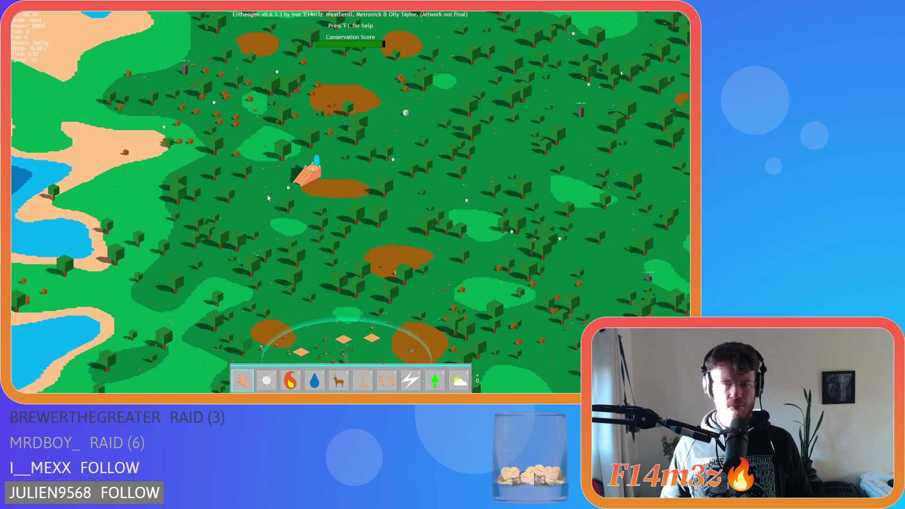
key(plus)
key(plus)
key(plus)
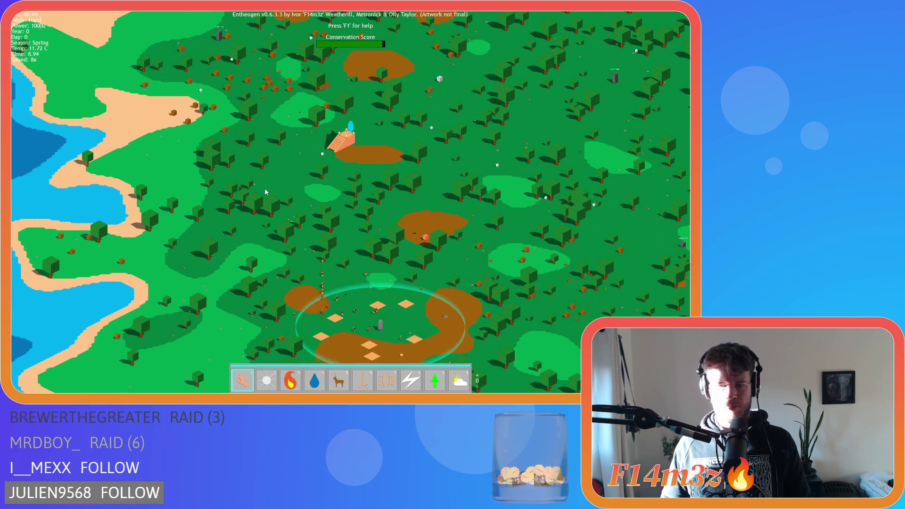
scroll(408, 162, up, 10)
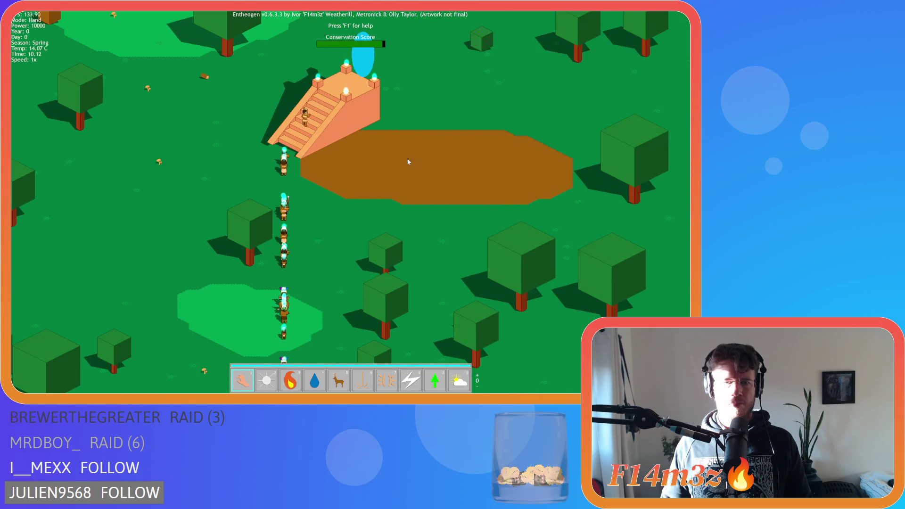
scroll(408, 162, down, 5)
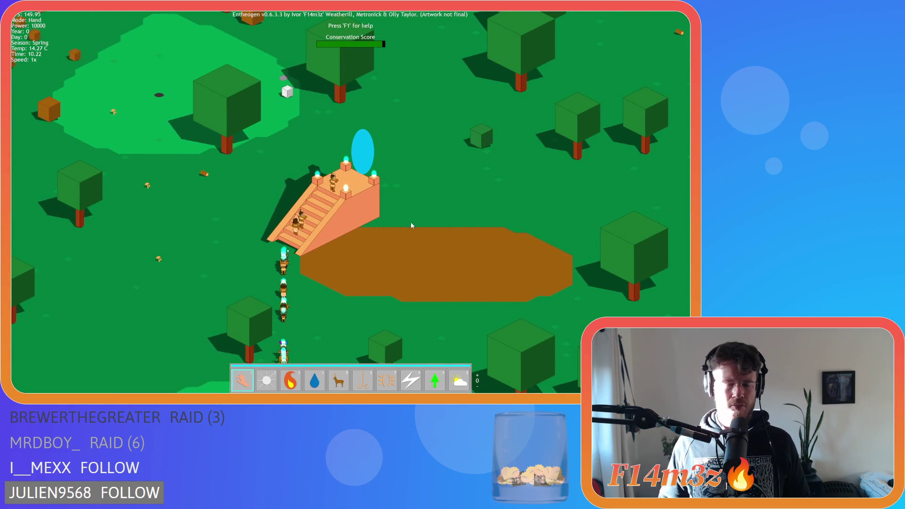
scroll(411, 222, up, 5)
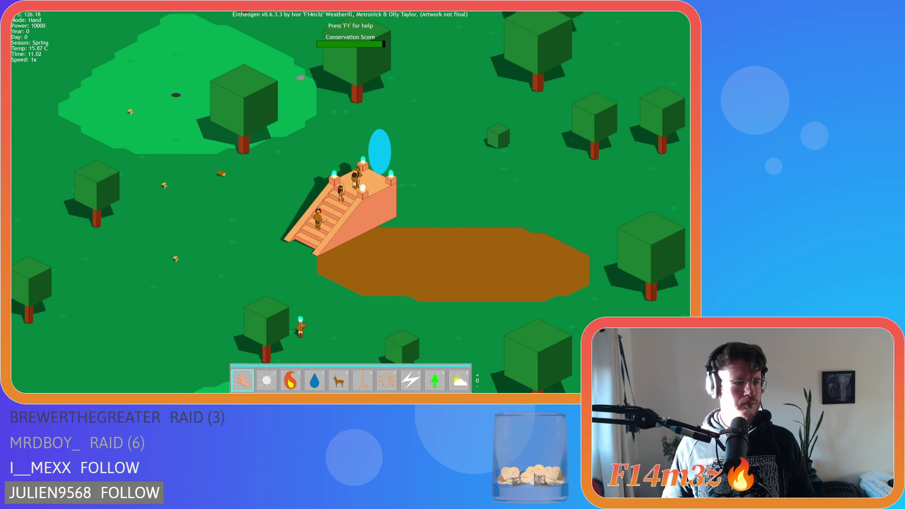
key(a)
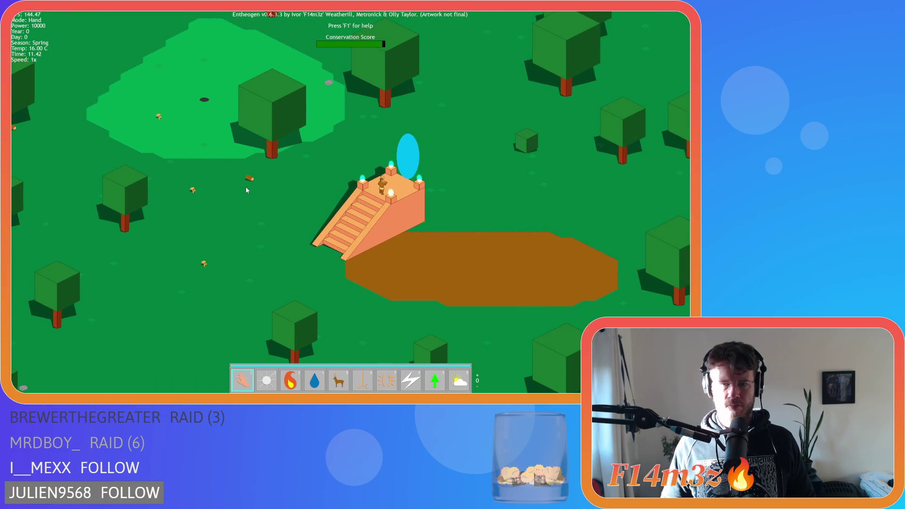
key(F5)
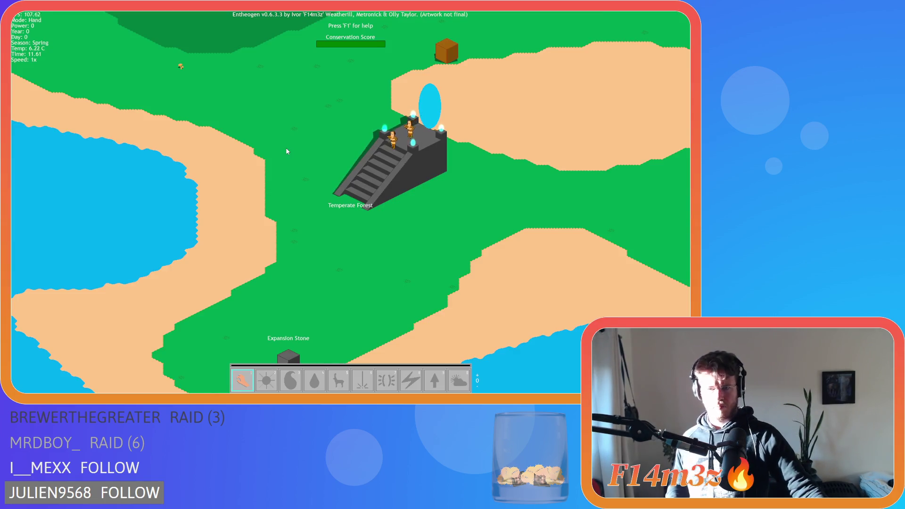
Inspect a villager in the tribe overview, then close the overview
scroll(377, 173, down, 5)
key(w)
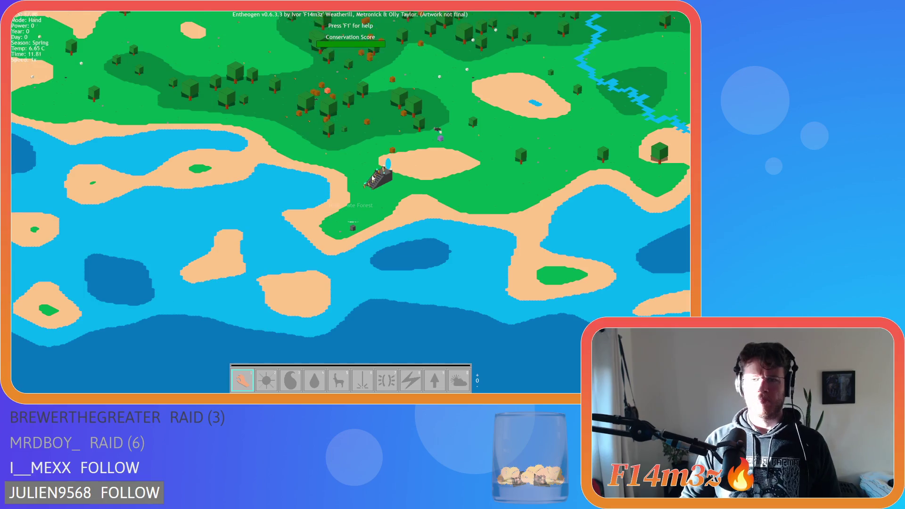
click(349, 231)
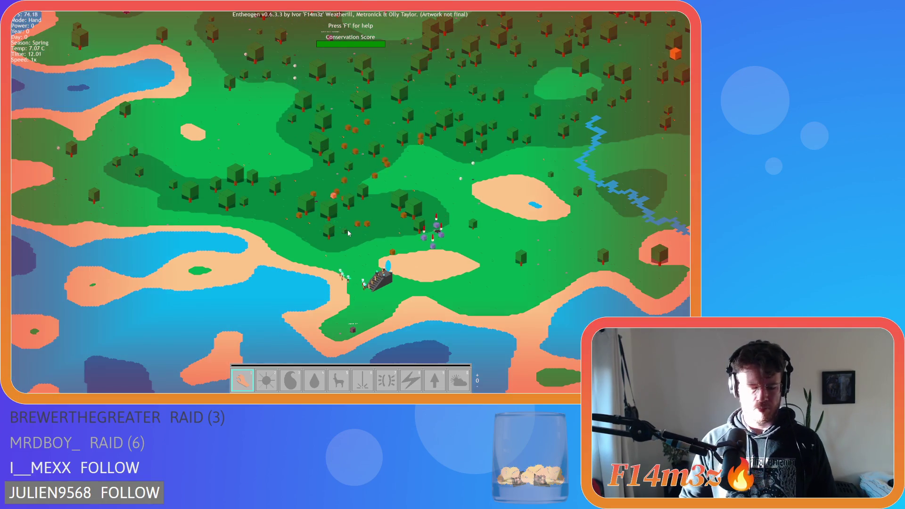
scroll(348, 233, up, 5)
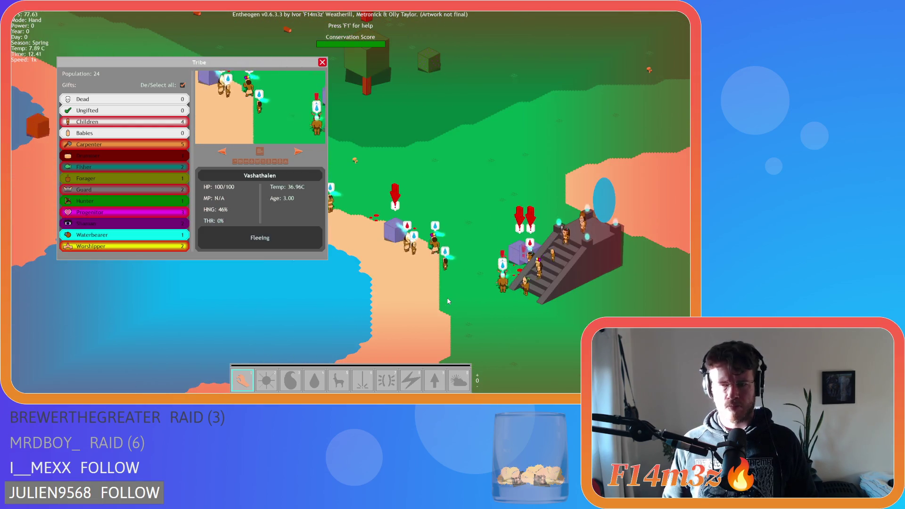
scroll(448, 300, down, 5)
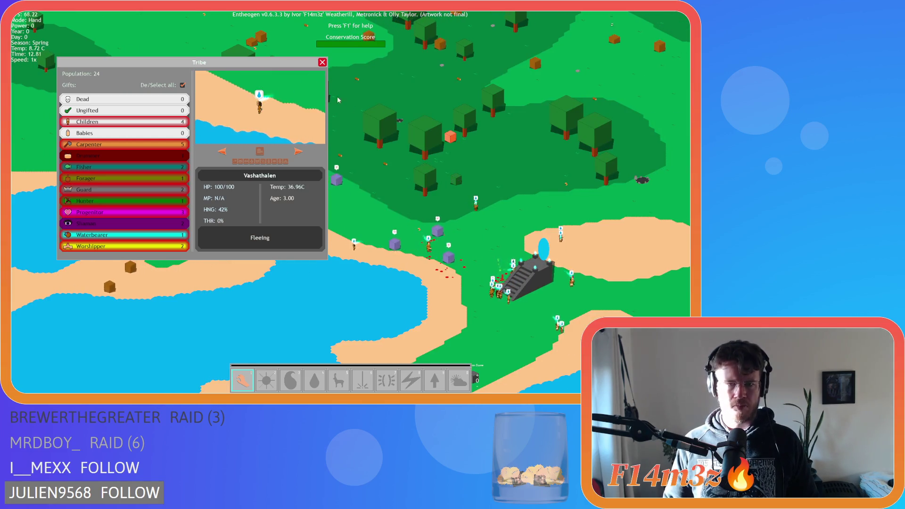
click(322, 63)
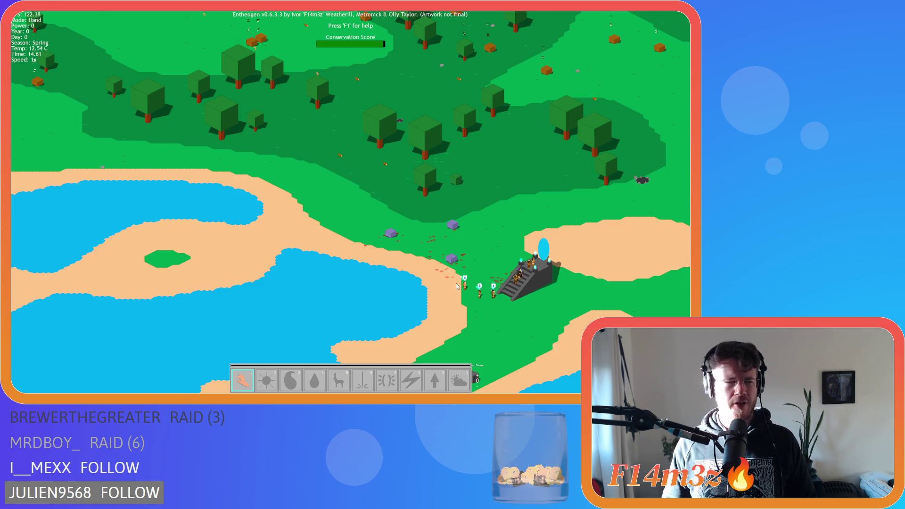
Follow the villagers leaving the temple south-west toward the village
scroll(411, 261, up, 5)
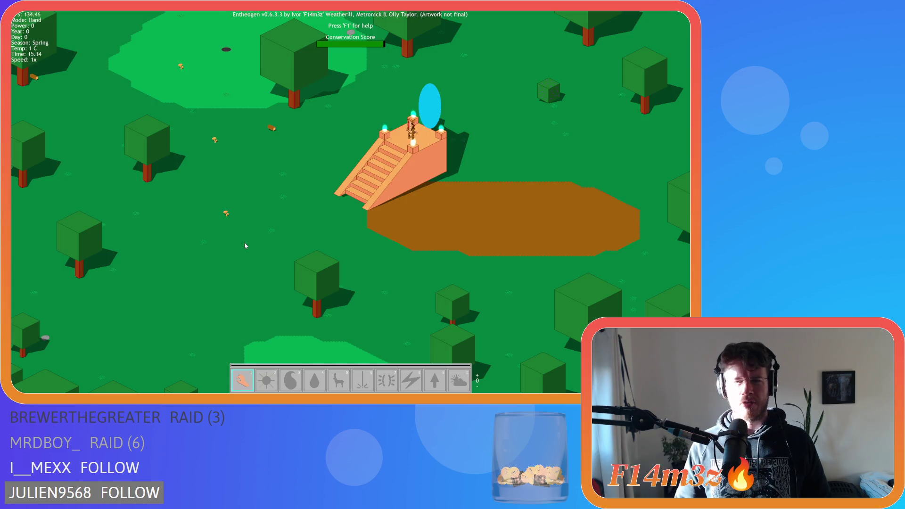
scroll(245, 245, down, 5)
key(w)
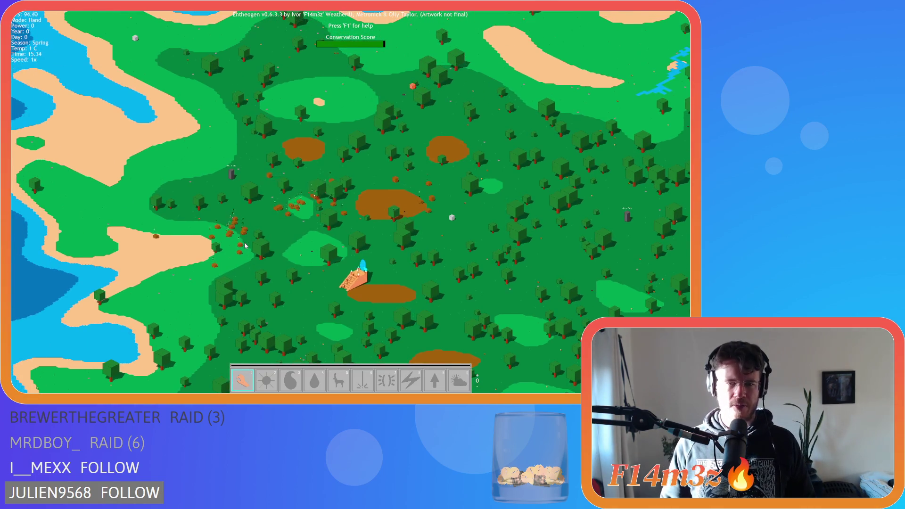
key(s)
scroll(275, 257, up, 5)
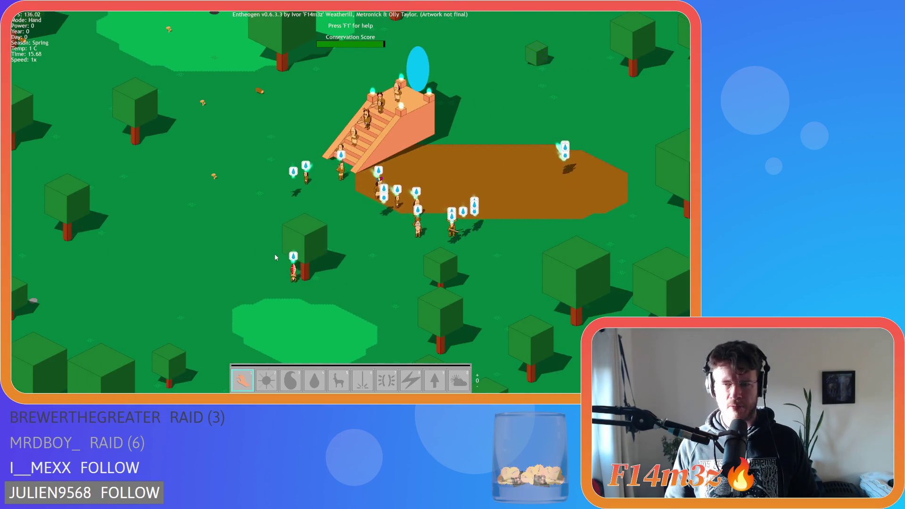
key(d)
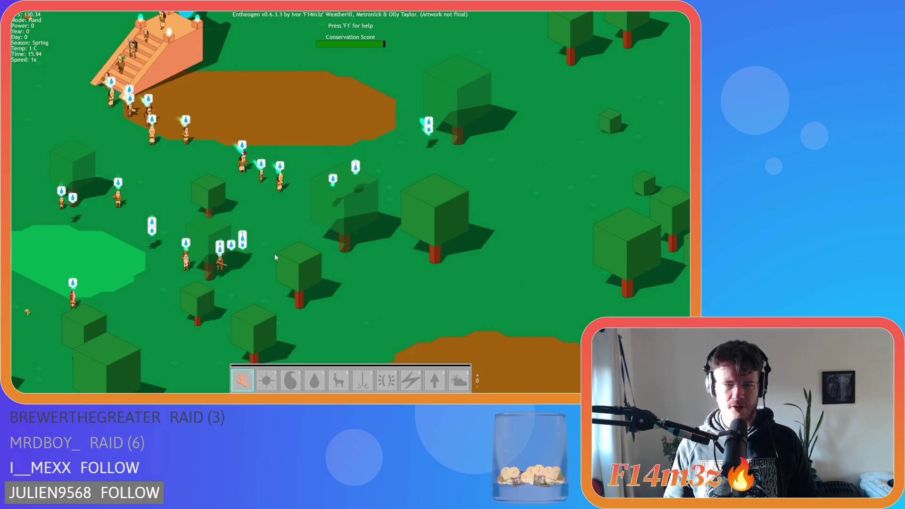
key(s)
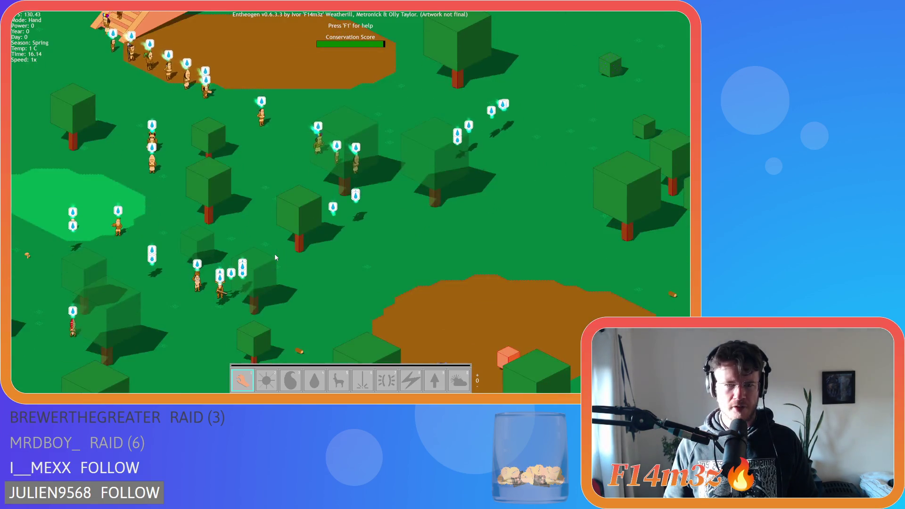
key(s)
scroll(276, 256, down, 2)
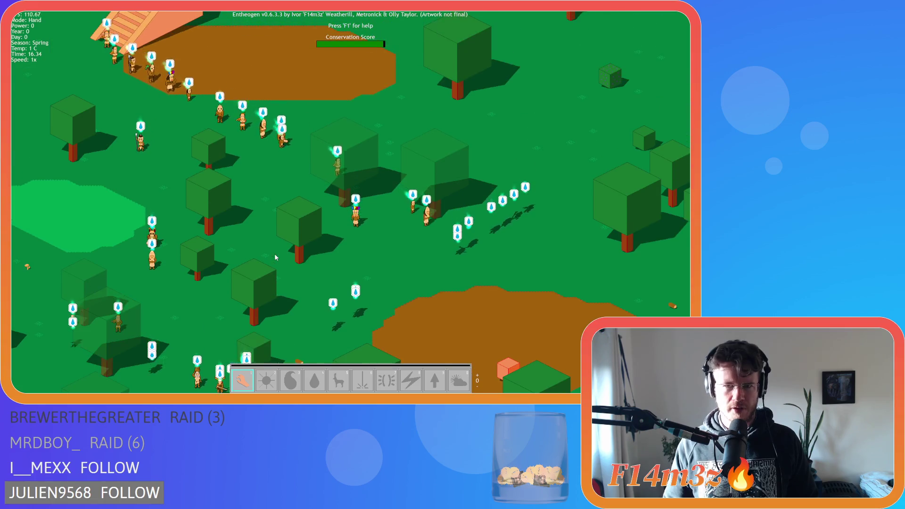
scroll(276, 257, down, 1)
scroll(276, 256, down, 1)
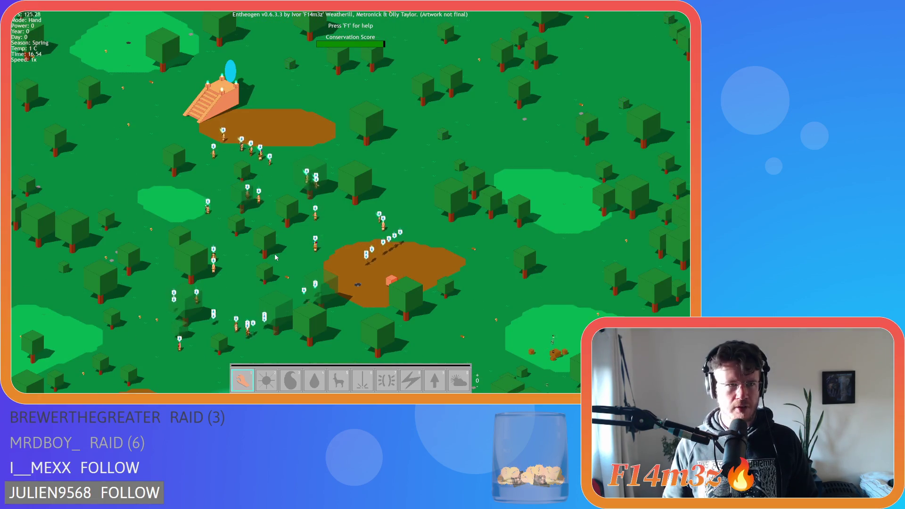
key(s)
key(a)
Check the tribe population of 48 at the village circle, then quit the game
key(t)
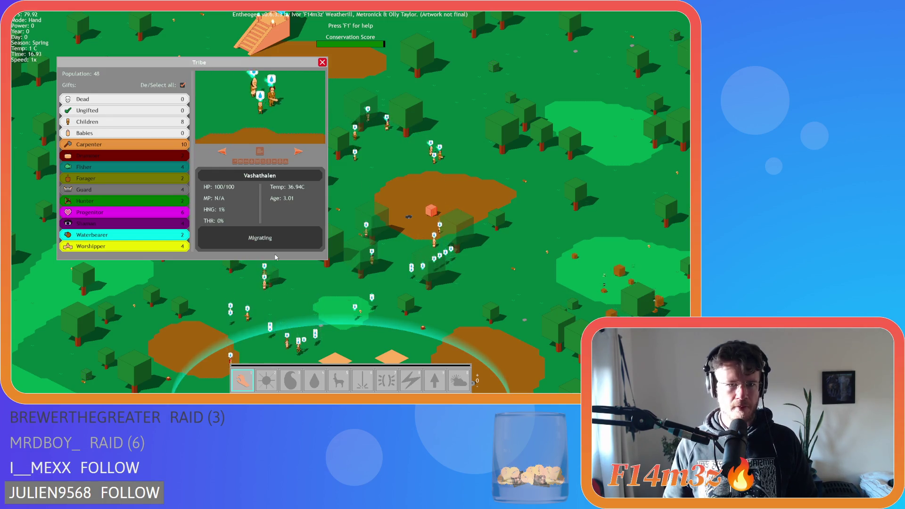
key(t)
key(s)
key(s)
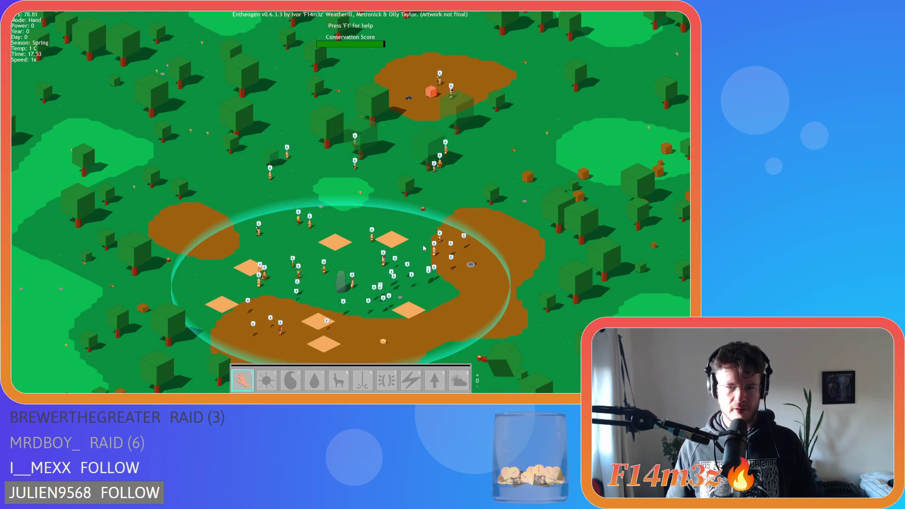
key(s)
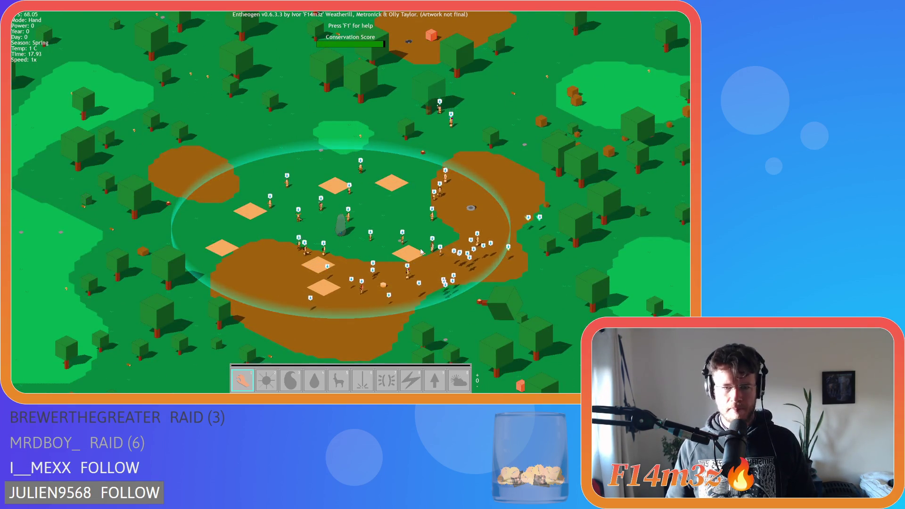
key(Escape)
key(y)
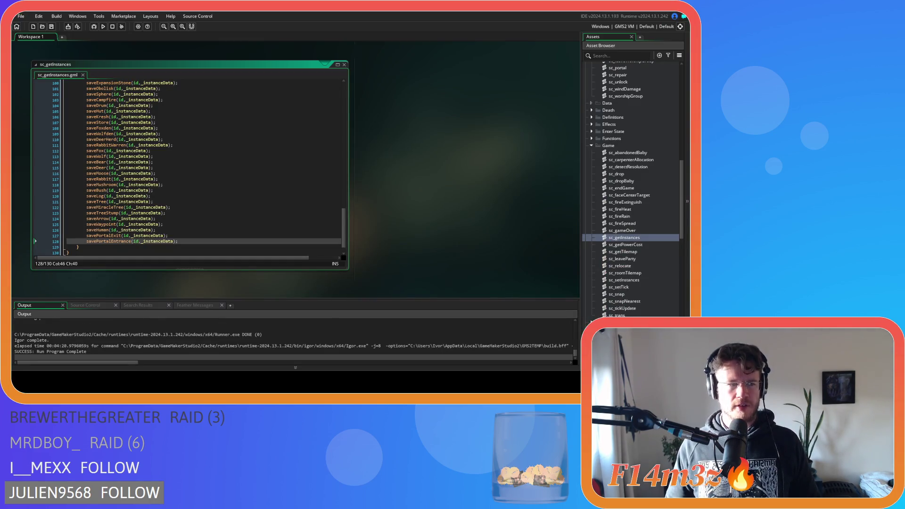
Close the sc_getInstances editor with Windows > Close All, leaving the workspace empty
click(294, 223)
mouse_move(342, 231)
mouse_down()
mouse_move(336, 86)
mouse_move(341, 238)
mouse_up()
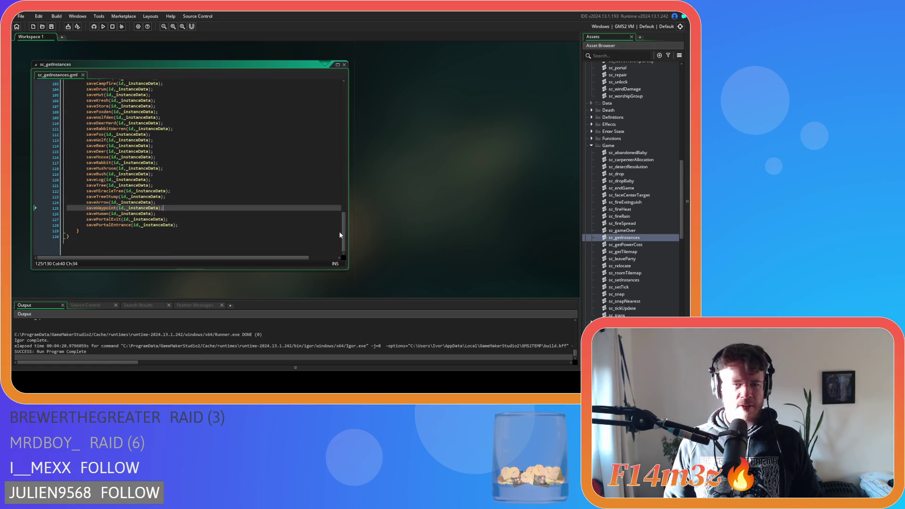
right_click(392, 180)
mouse_move(395, 183)
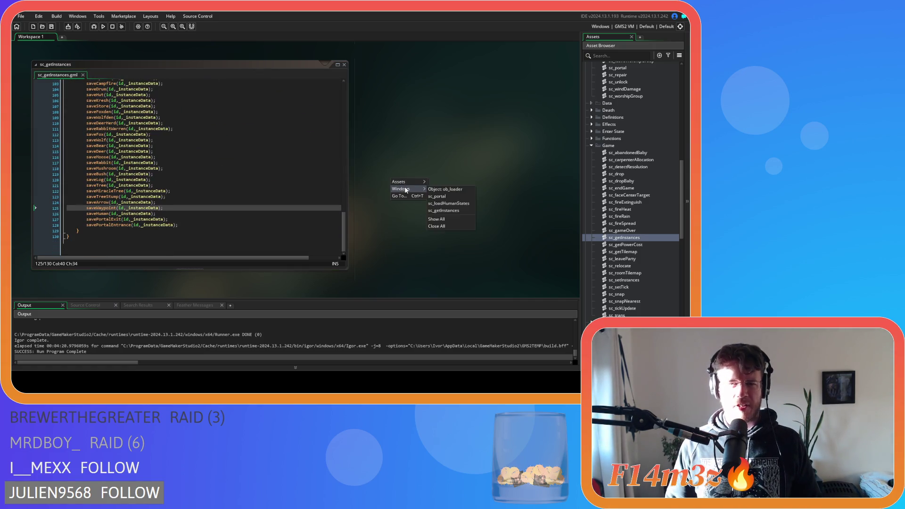
click(439, 226)
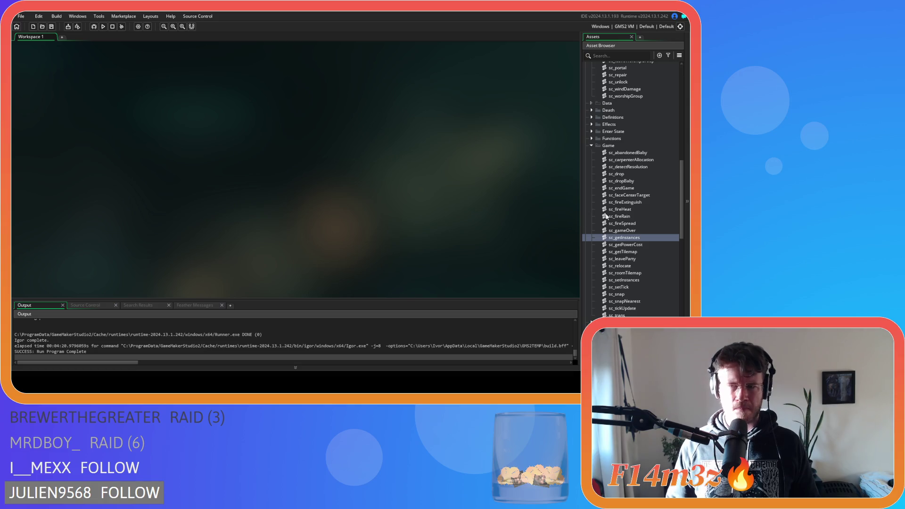
scroll(612, 212, up, 3)
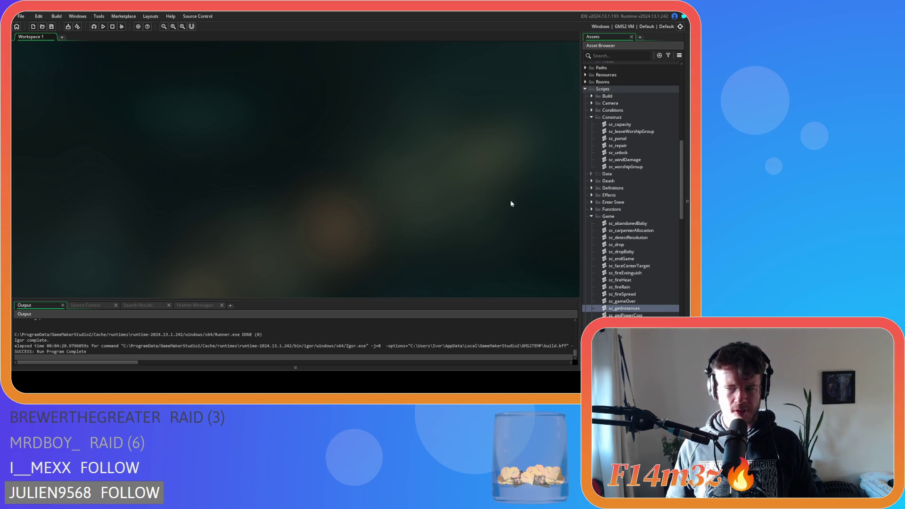
scroll(605, 241, down, 5)
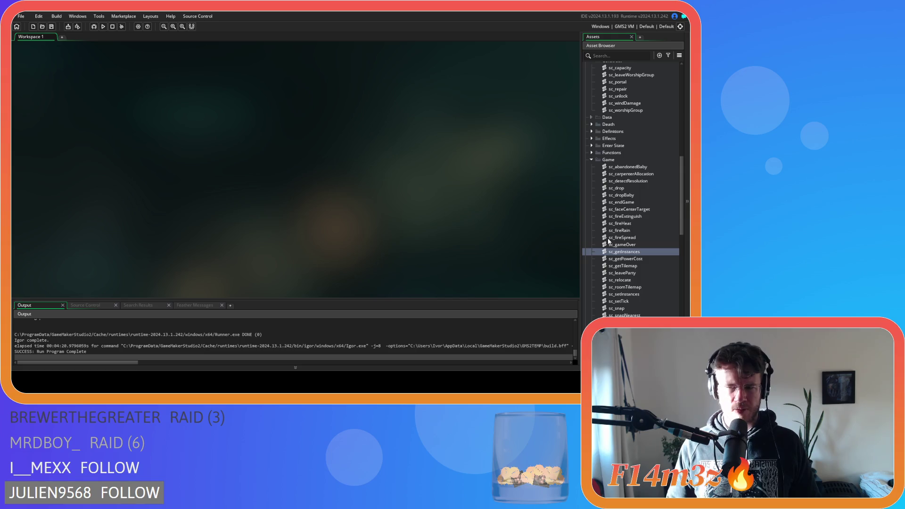
scroll(608, 242, down, 4)
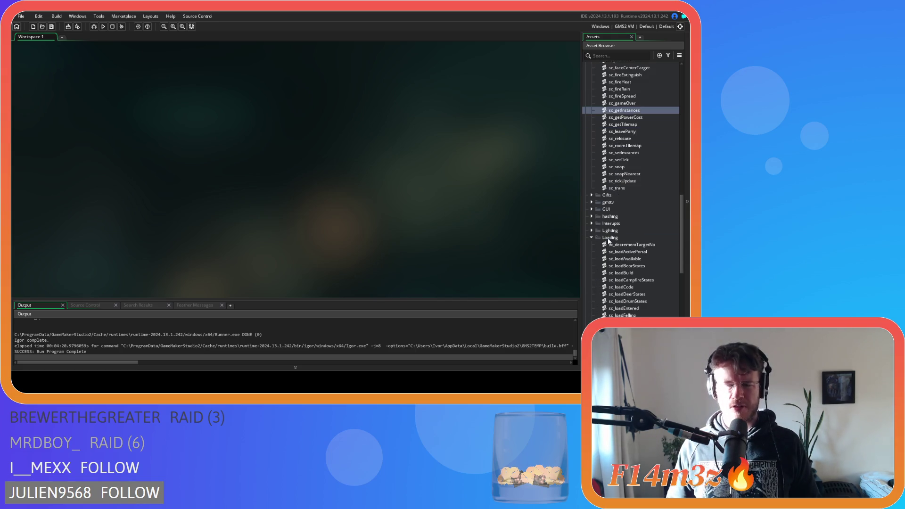
scroll(609, 241, up, 10)
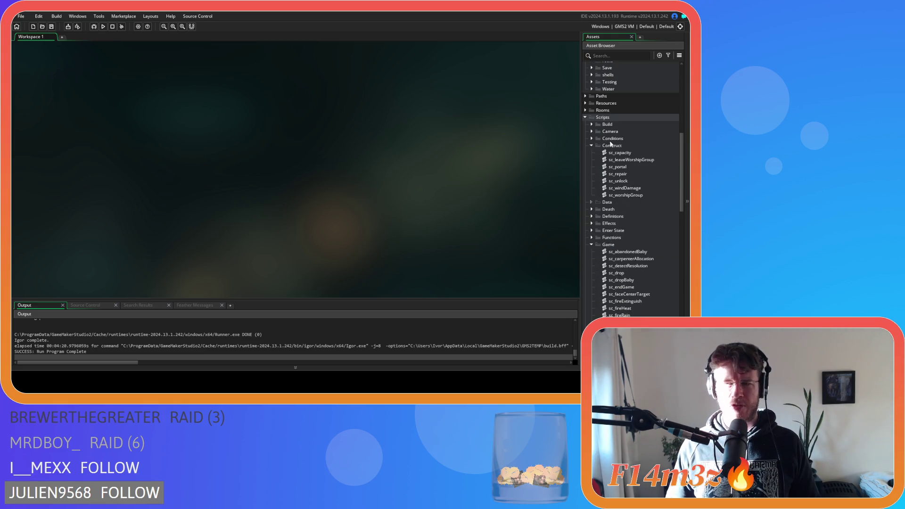
scroll(596, 227, down, 1)
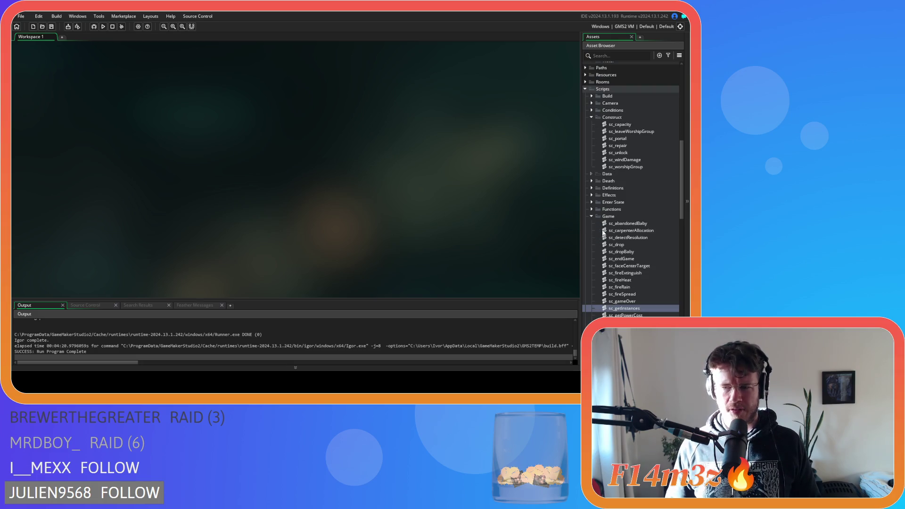
scroll(602, 210, up, 8)
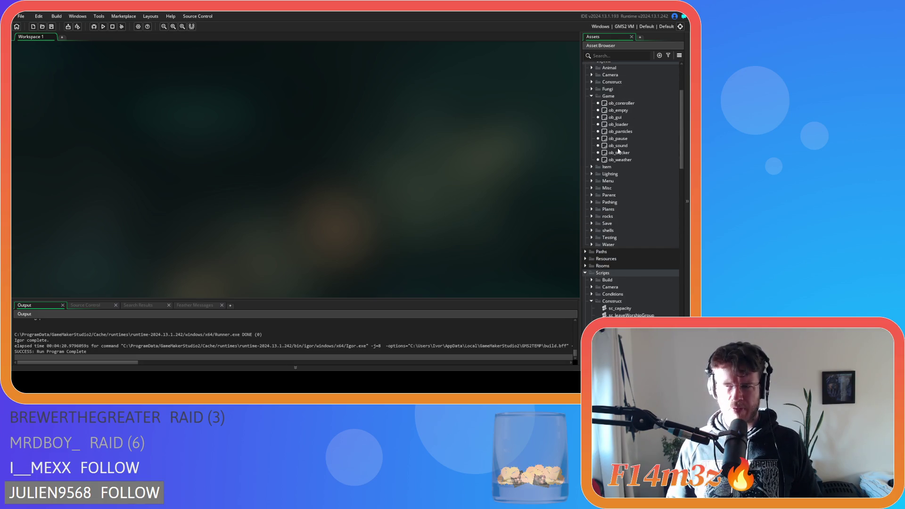
double_click(621, 125)
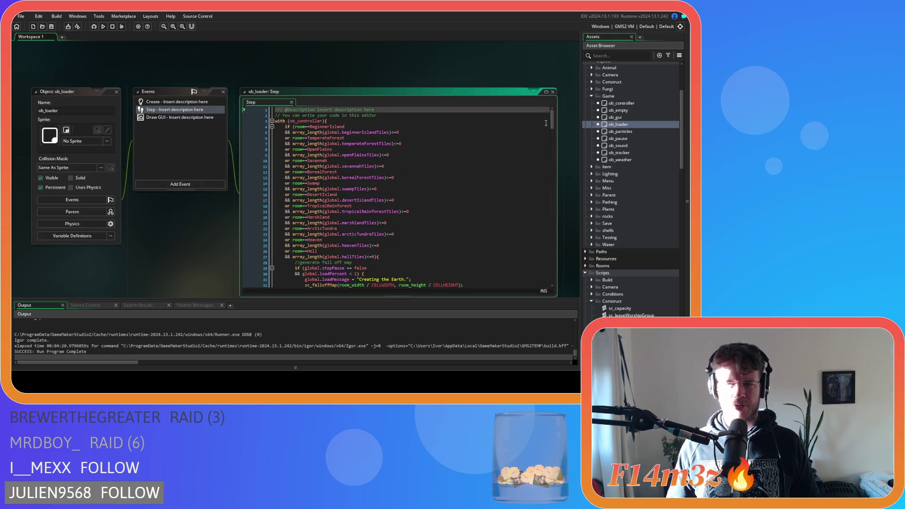
mouse_move(552, 124)
mouse_down()
mouse_move(549, 240)
mouse_move(548, 194)
mouse_up()
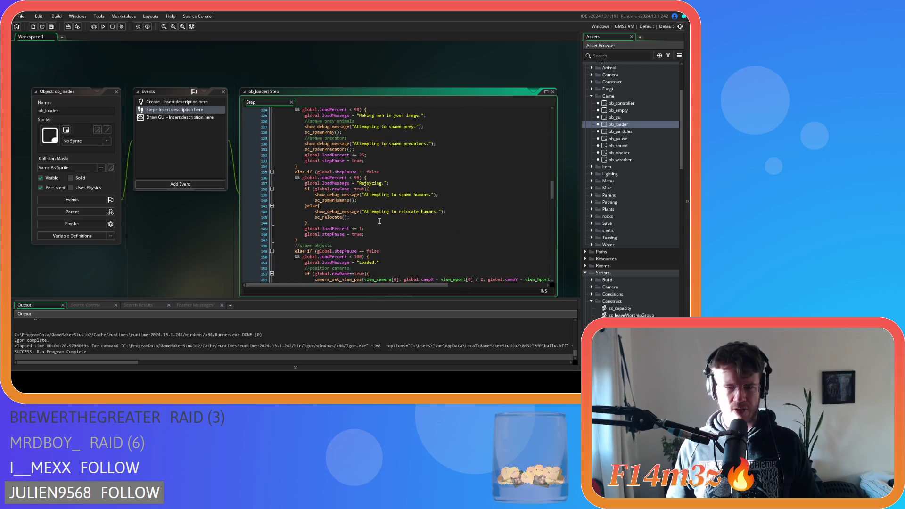
drag(359, 200, 304, 202)
click(350, 217)
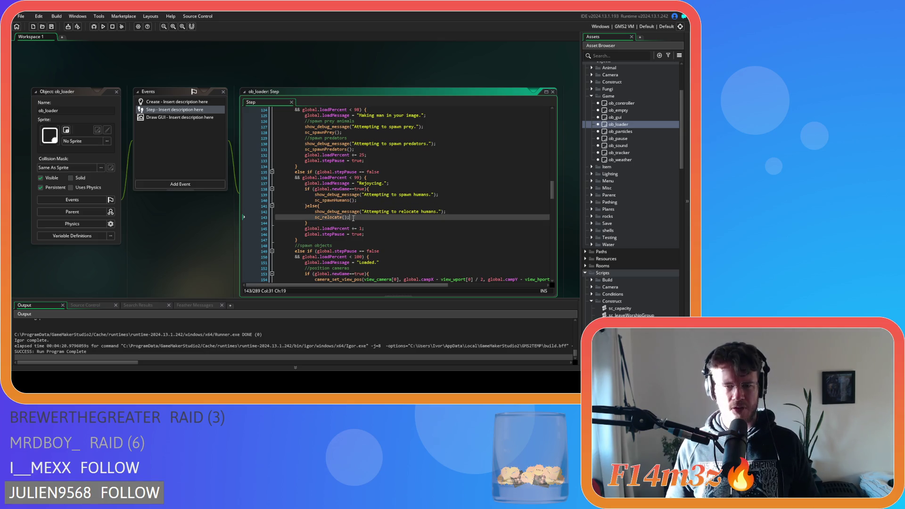
scroll(373, 212, down, 3)
scroll(372, 212, down, 10)
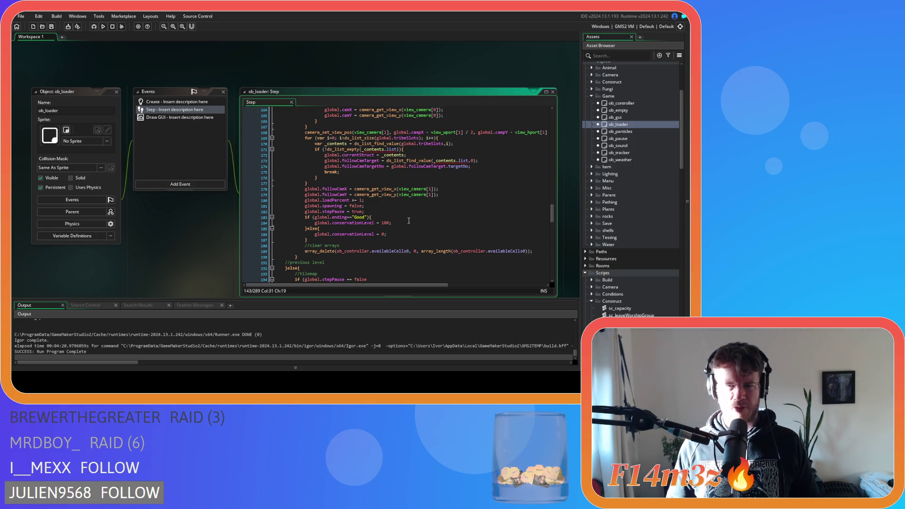
scroll(408, 219, up, 4)
click(339, 211)
mouse_move(339, 211)
mouse_down()
mouse_move(308, 180)
mouse_move(305, 160)
mouse_up()
drag(307, 210, 304, 162)
drag(549, 204, 554, 273)
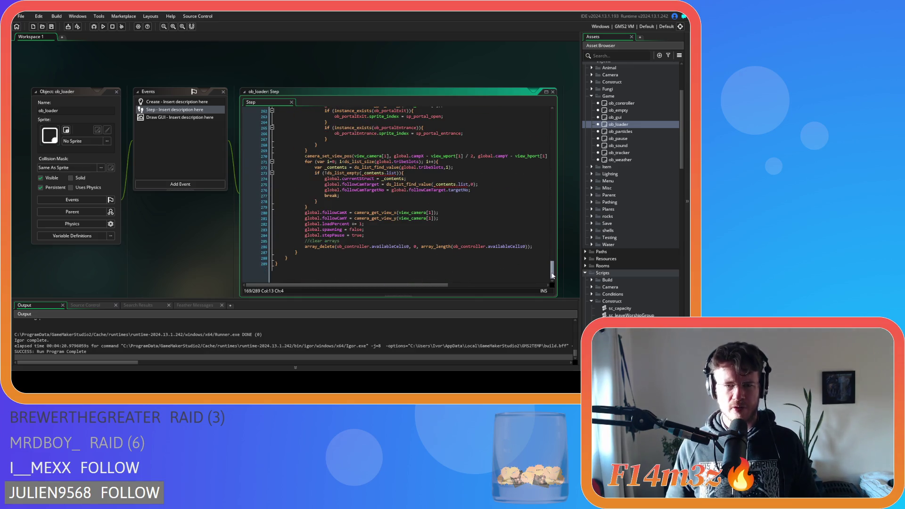
scroll(542, 249, up, 10)
scroll(542, 254, down, 7)
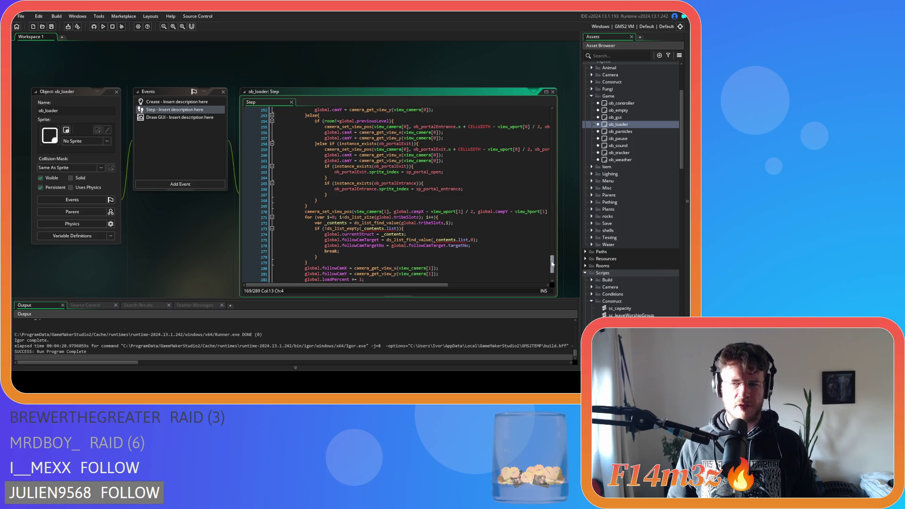
drag(553, 268, 550, 256)
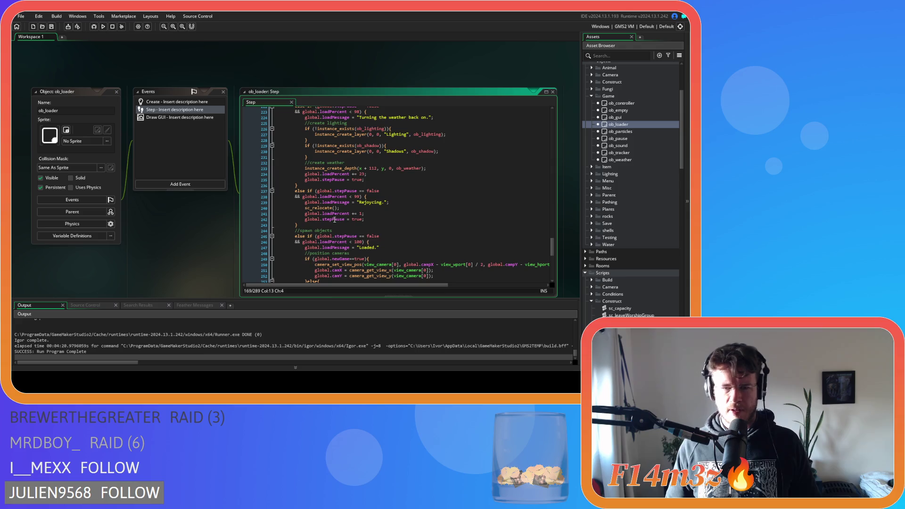
scroll(424, 221, down, 10)
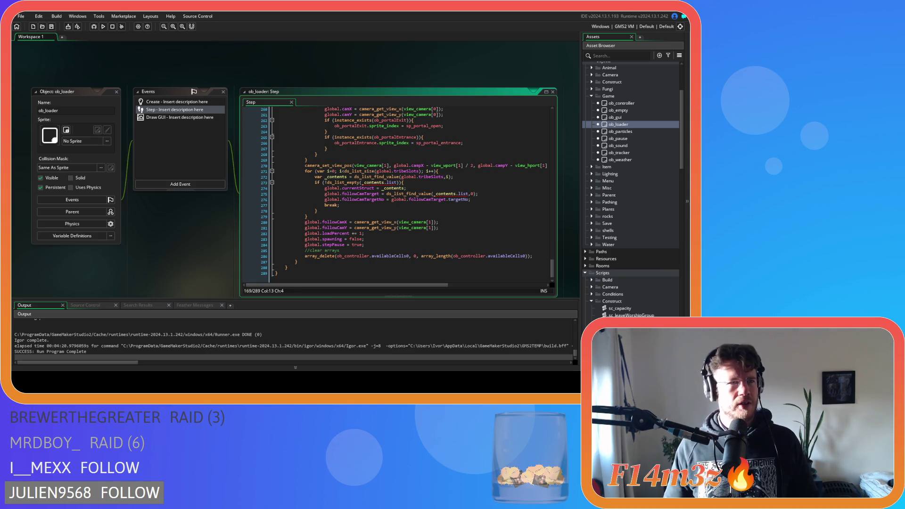
click(317, 211)
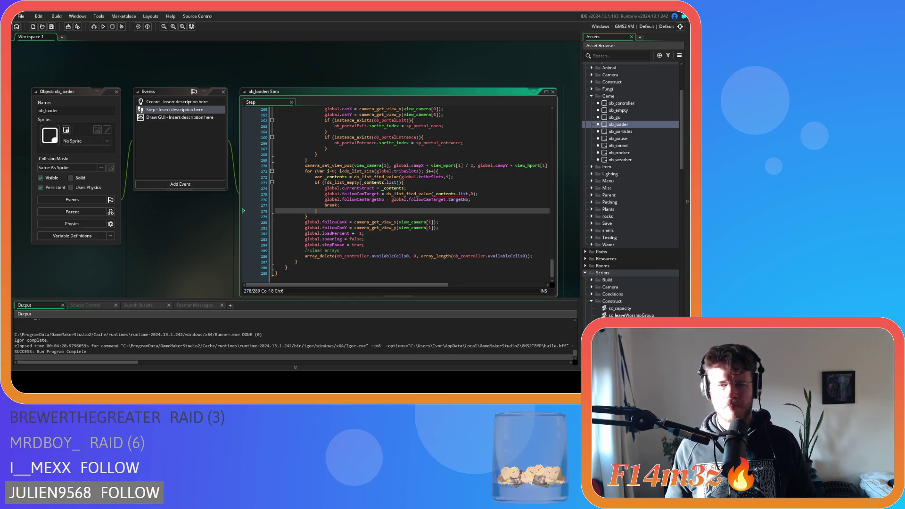
scroll(631, 188, down, 3)
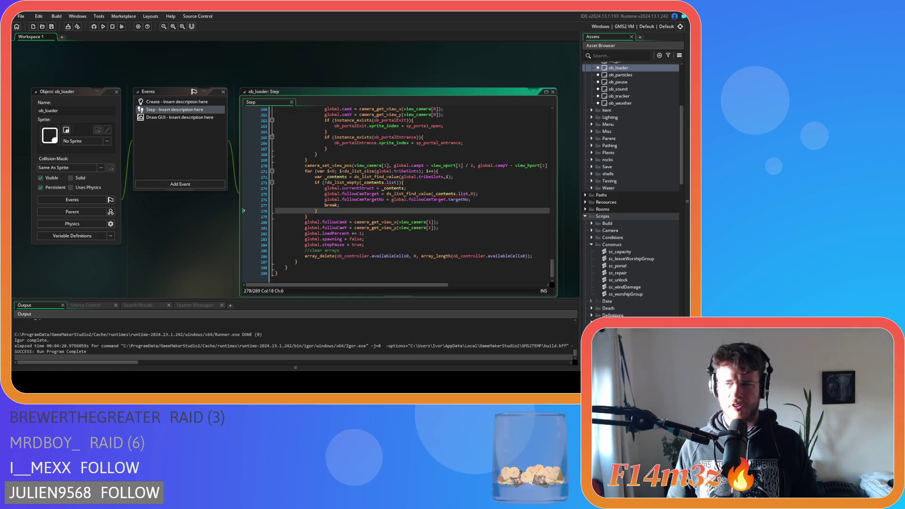
scroll(631, 189, down, 8)
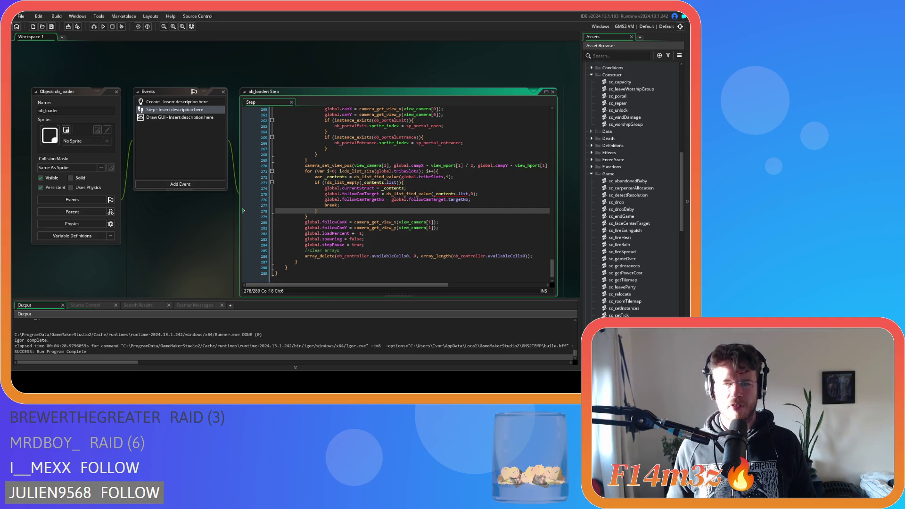
click(409, 233)
right_click(272, 71)
mouse_move(288, 82)
click(328, 99)
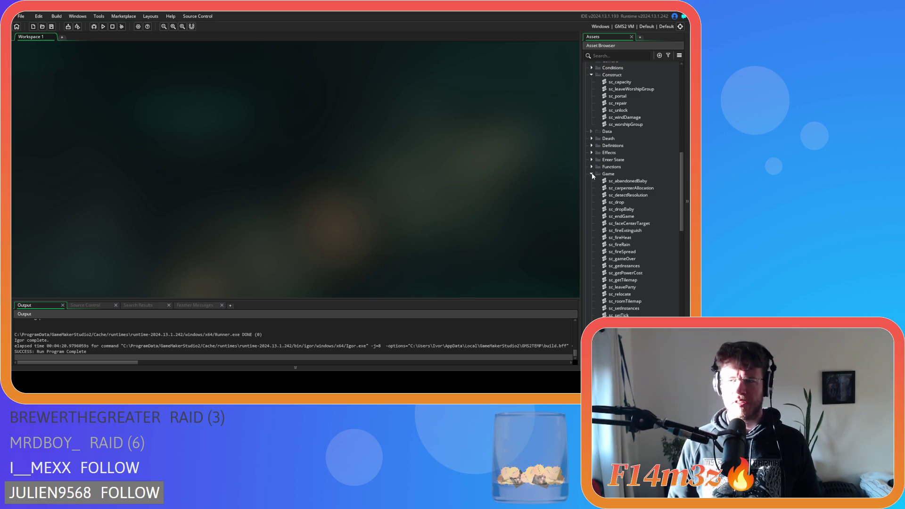
Expand the Save objects folder and open ob_save's Key Press - F5 event
scroll(592, 176, up, 10)
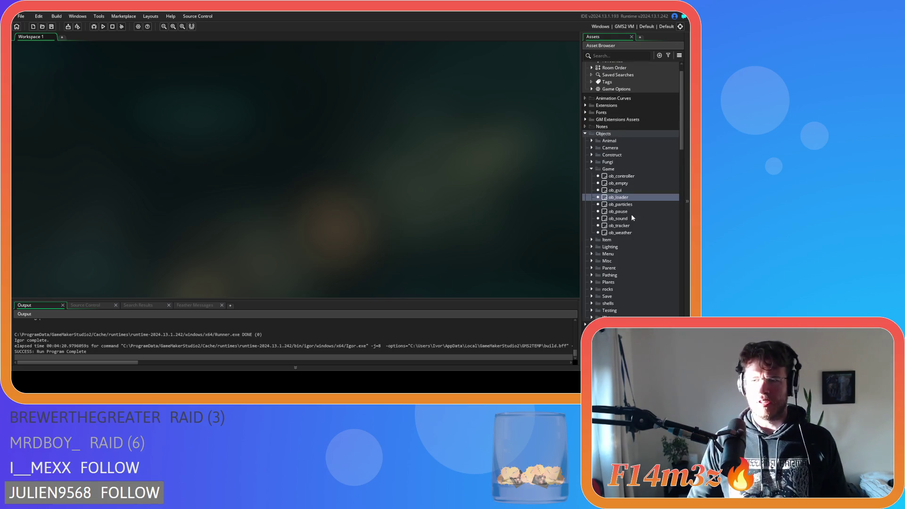
scroll(622, 214, down, 10)
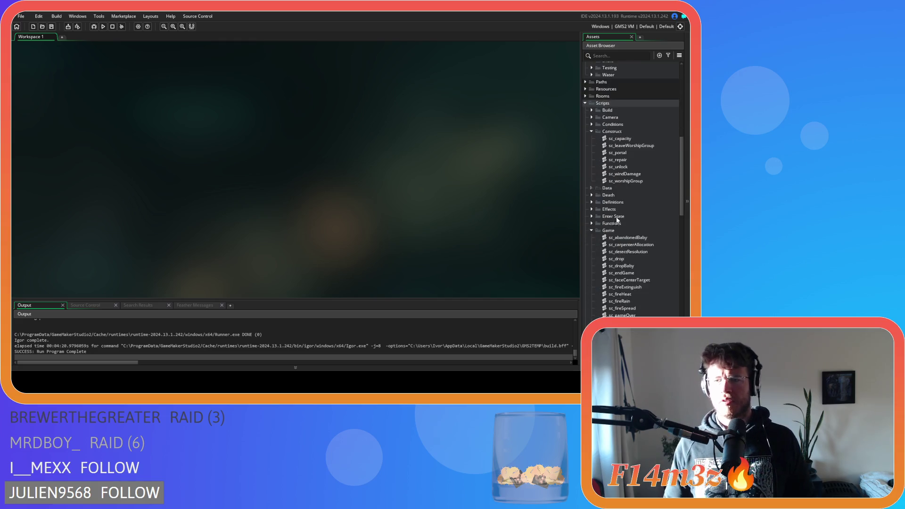
scroll(618, 234, up, 10)
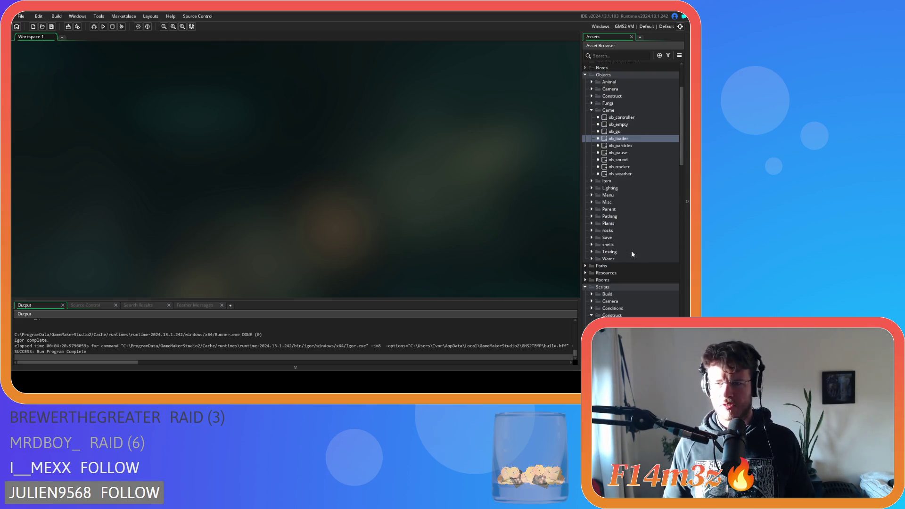
click(593, 237)
double_click(615, 252)
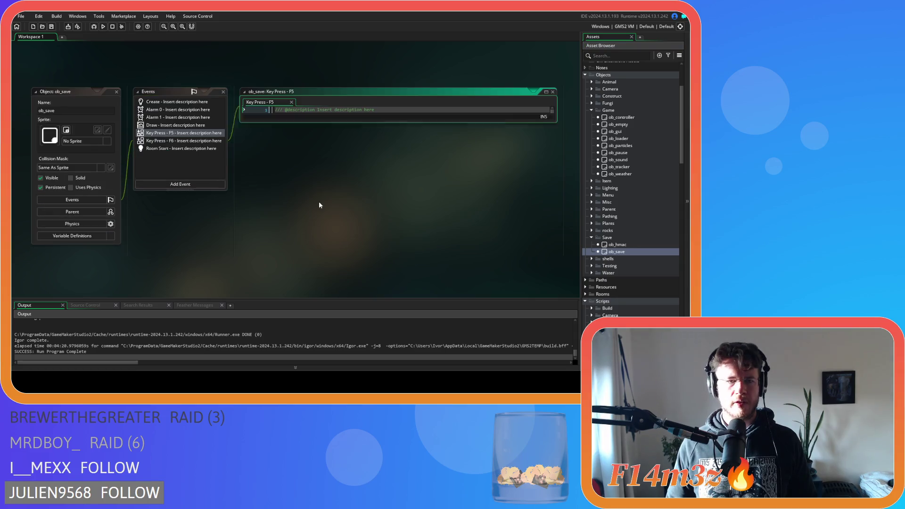
Review ob_save's F5 code, then open ob_gui's Create and ob_controller's Room Start code
scroll(538, 156, down, 5)
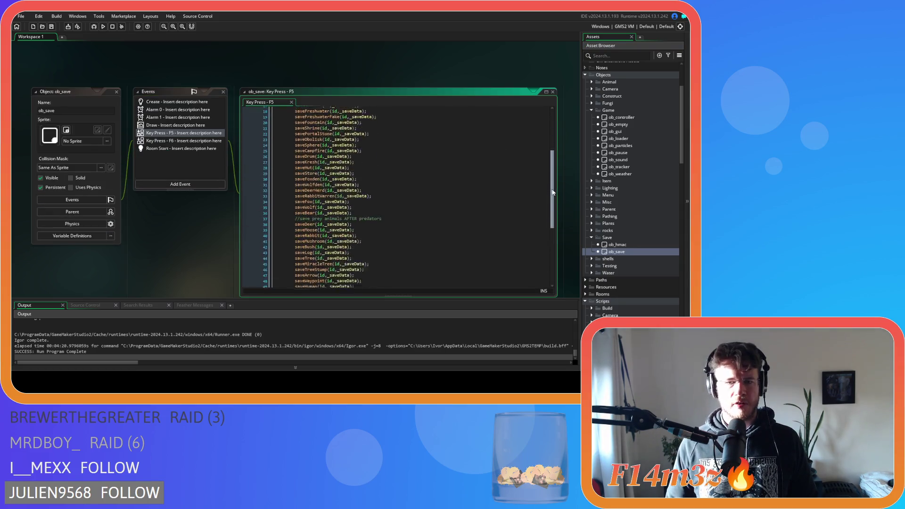
scroll(538, 157, up, 5)
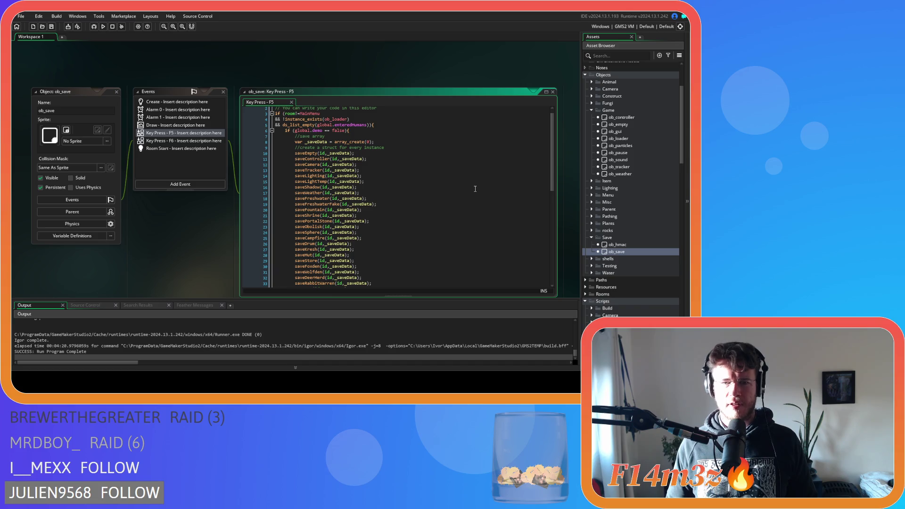
scroll(638, 213, down, 2)
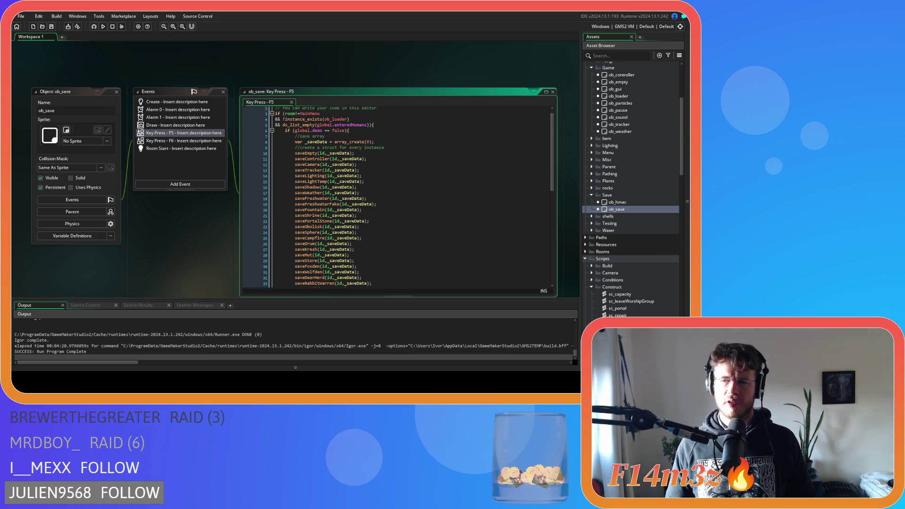
double_click(615, 88)
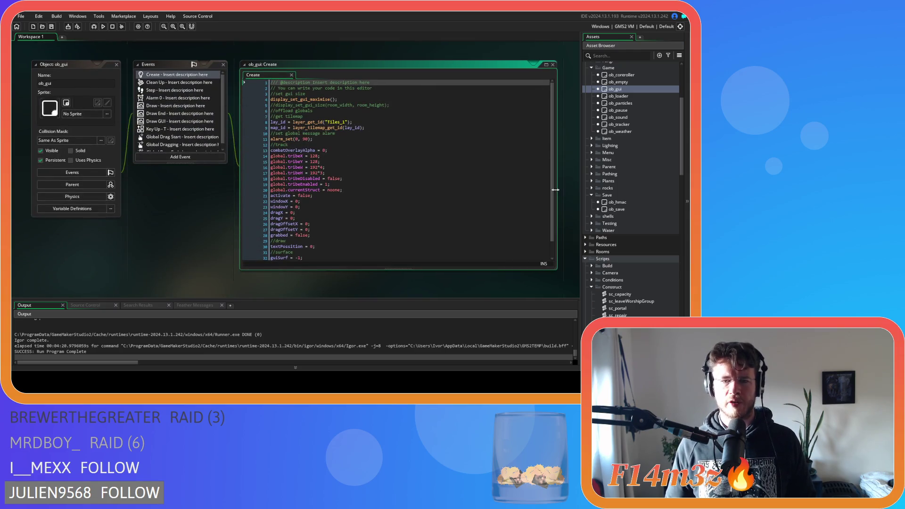
scroll(626, 166, up, 3)
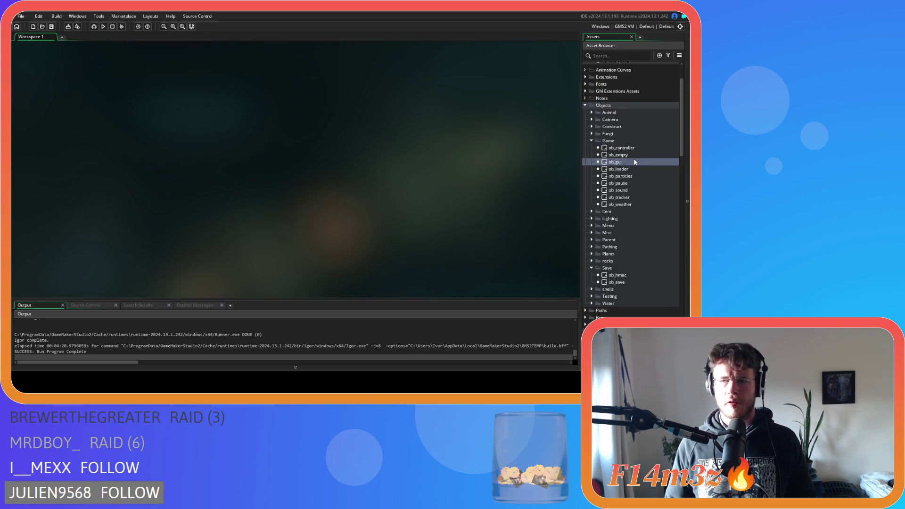
double_click(620, 148)
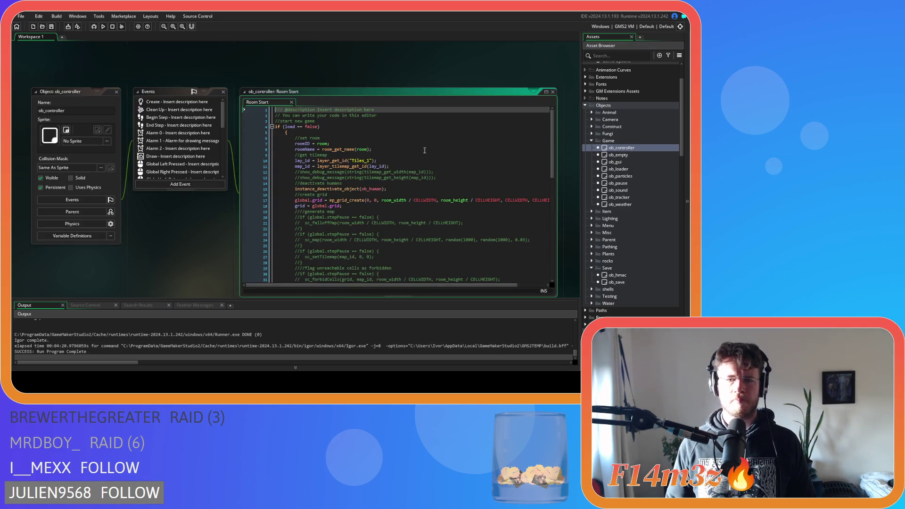
click(173, 102)
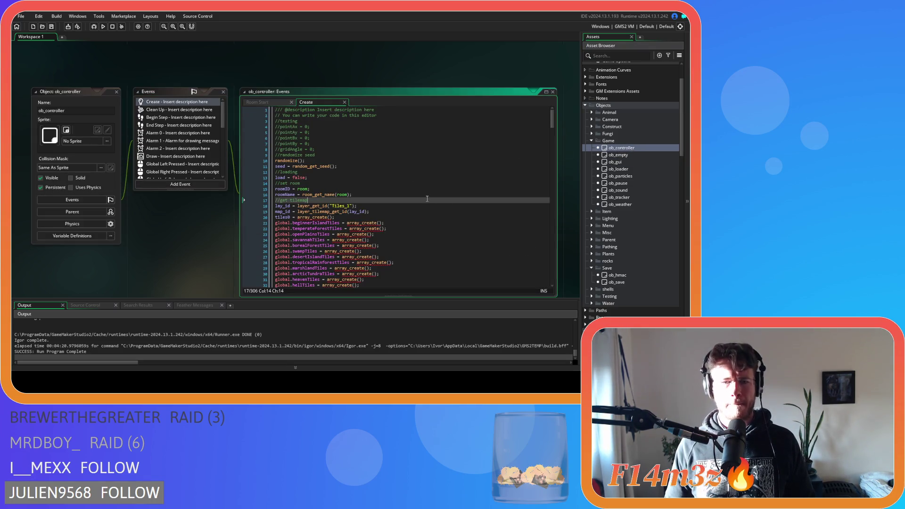
scroll(427, 198, down, 5)
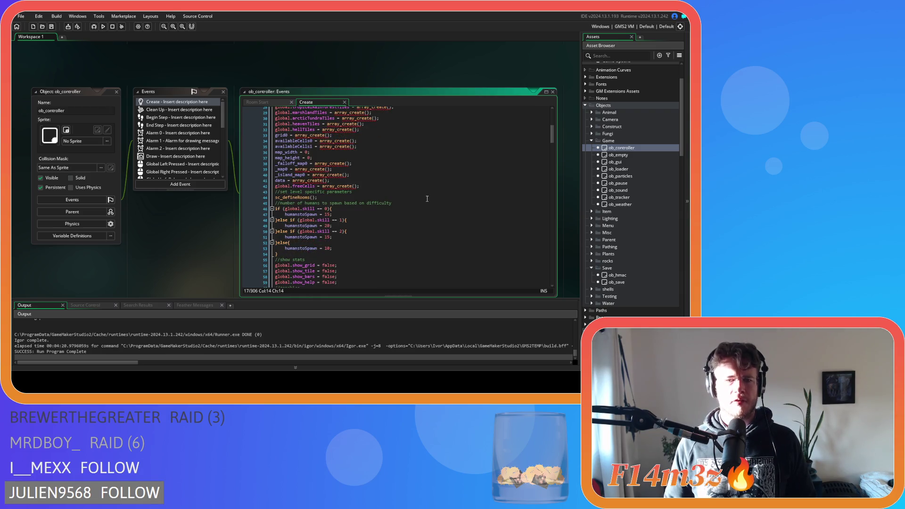
scroll(426, 198, down, 15)
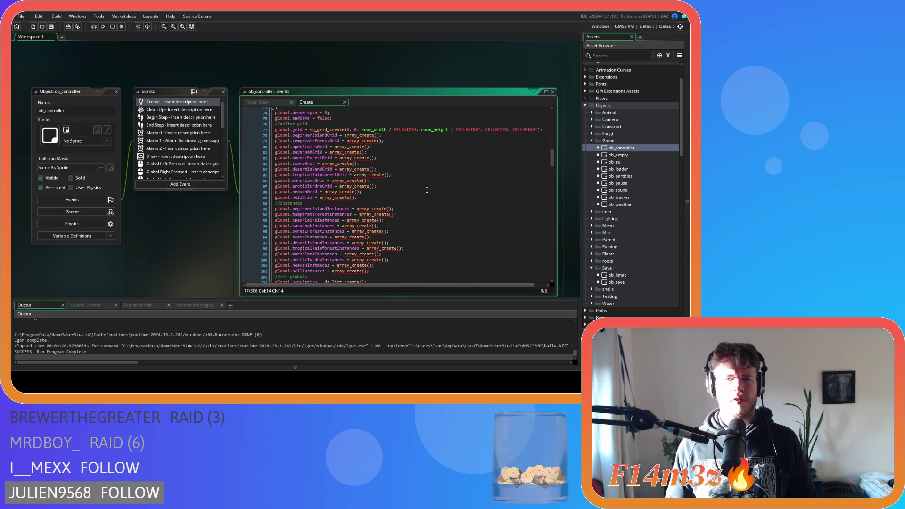
scroll(426, 190, down, 8)
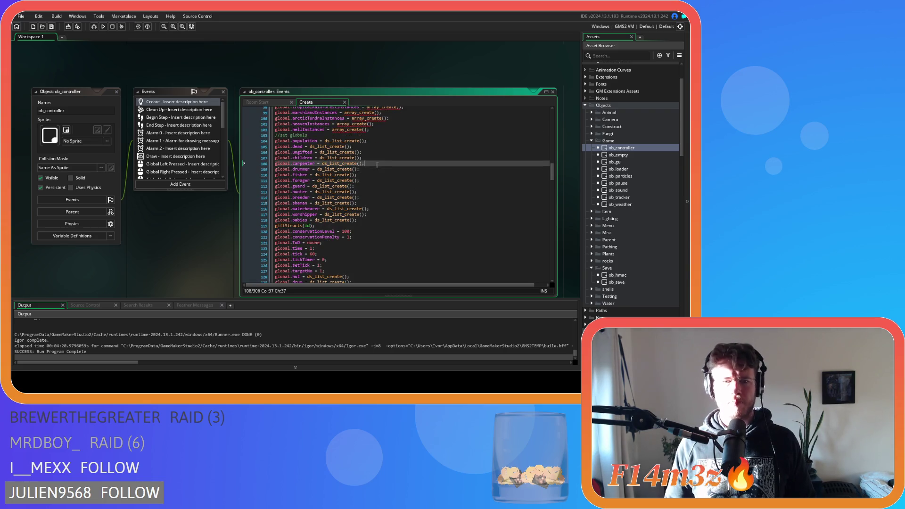
click(372, 180)
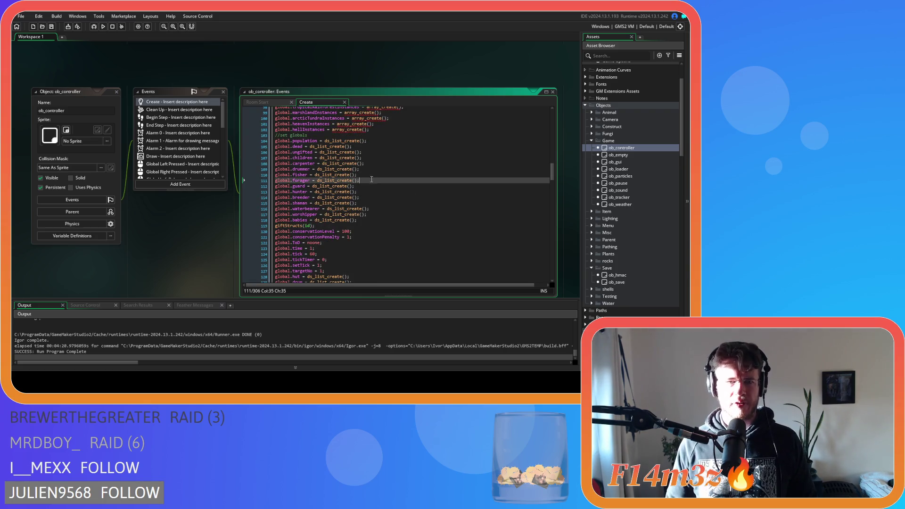
Search ob_controller's Clean Up code for 'babies'
click(162, 110)
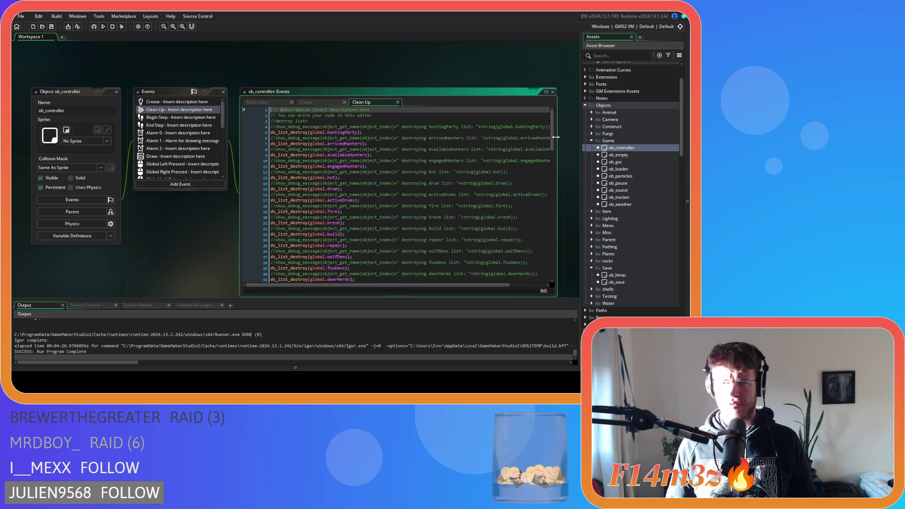
drag(556, 137, 556, 253)
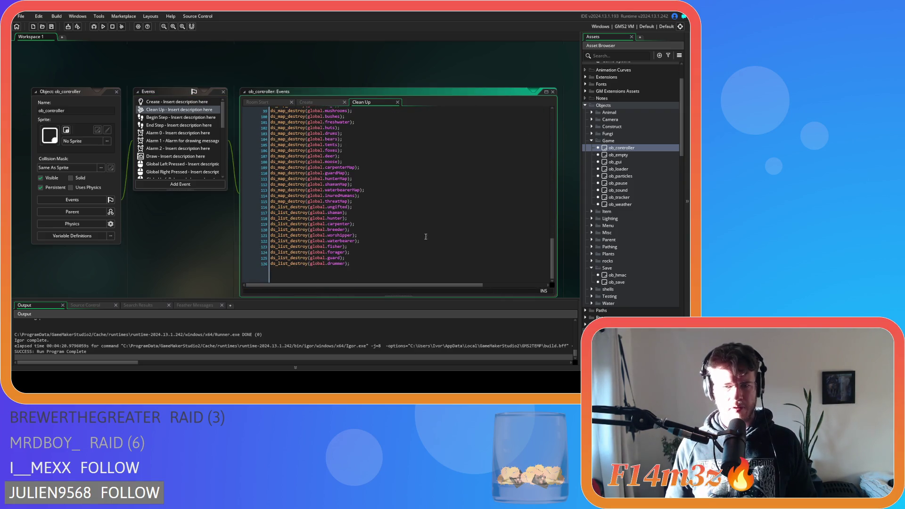
click(364, 207)
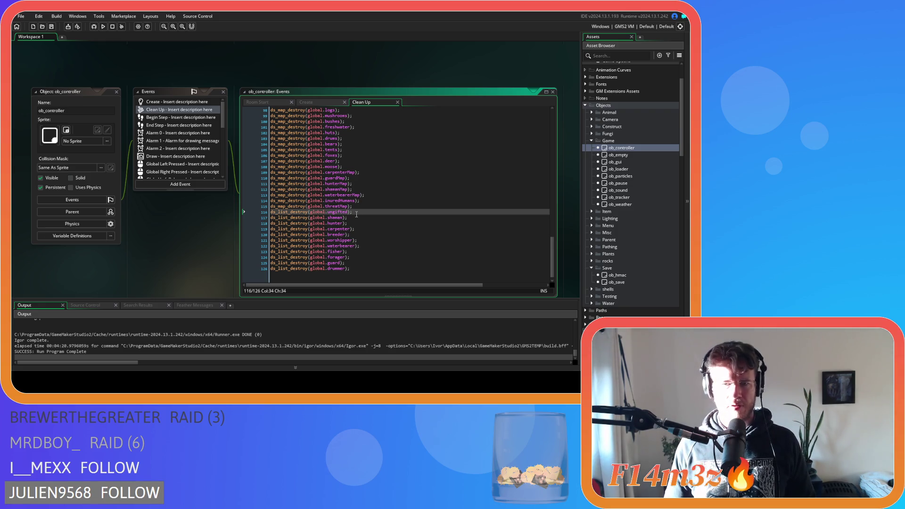
key(ctrl+f)
text(babies)
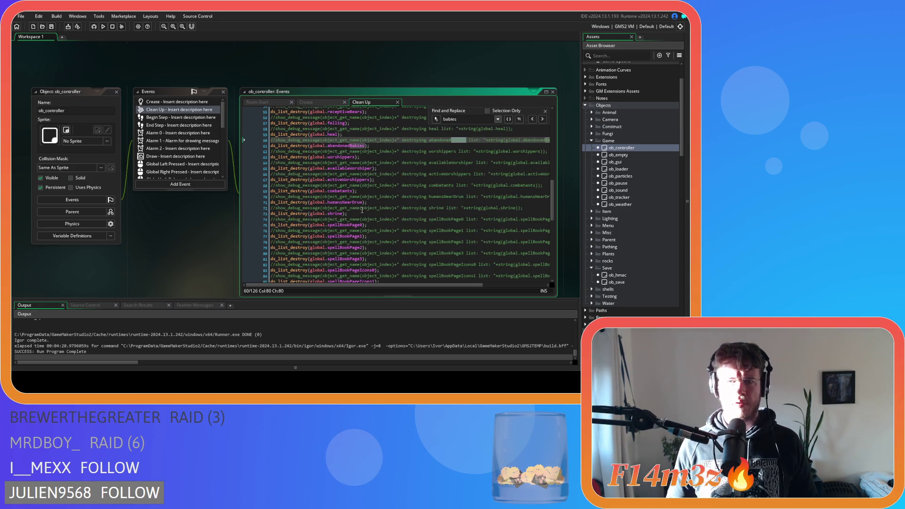
click(542, 120)
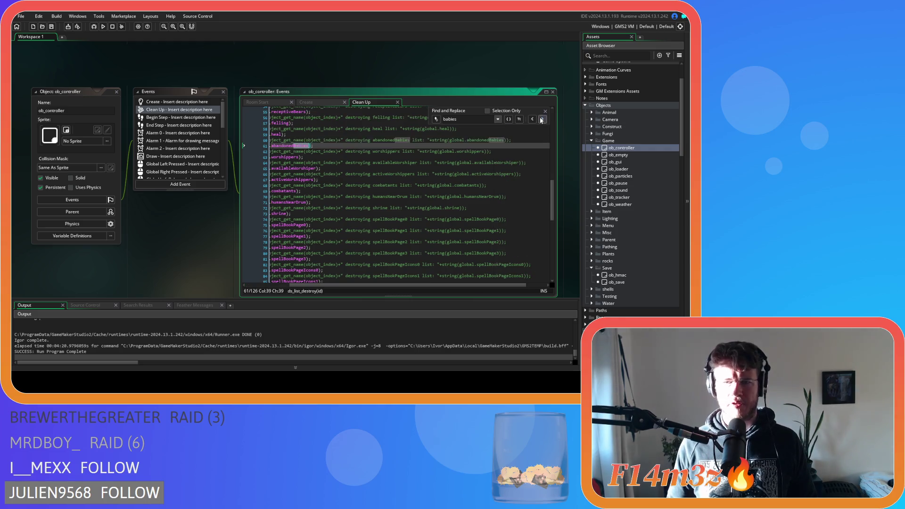
click(545, 111)
drag(332, 286, 179, 262)
Close Room Start and cut the global.babies line from the Create event
click(264, 102)
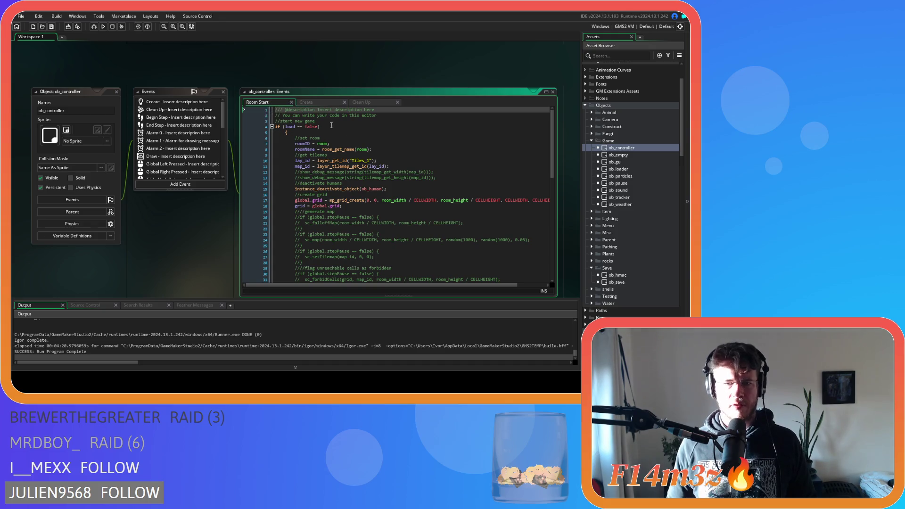
click(305, 101)
click(291, 101)
click(327, 163)
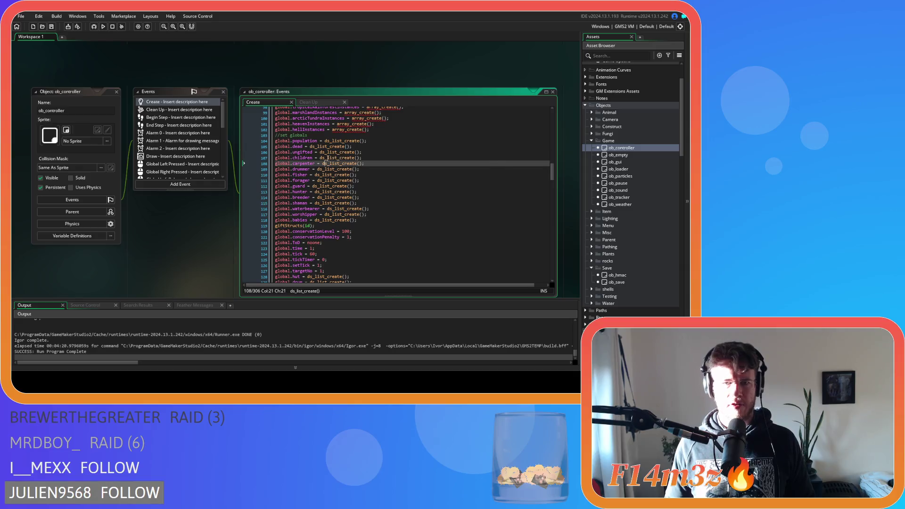
click(345, 220)
key(shift+Home)
key(BackSpace)
key(BackSpace)
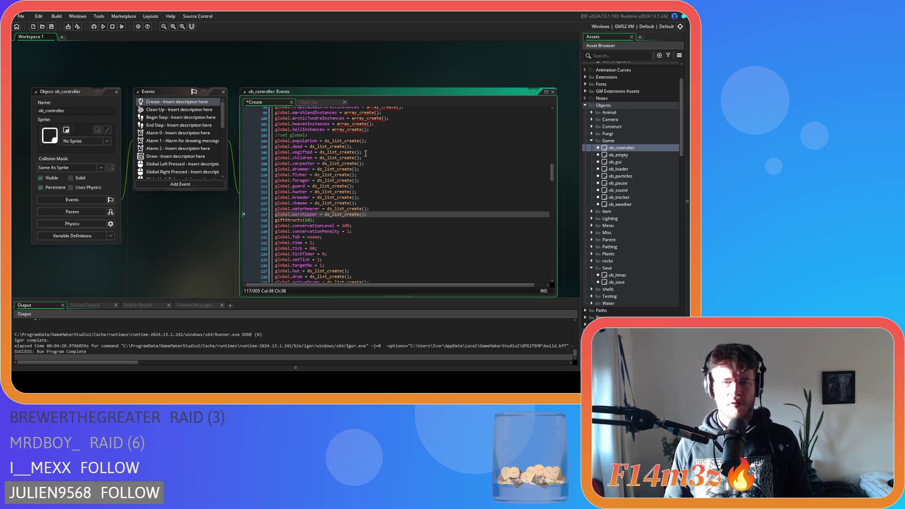
Paste global.babies under global.children, then return to the Clean Up code
click(368, 158)
key(Return)
text(global.babies = ds_list_create();)
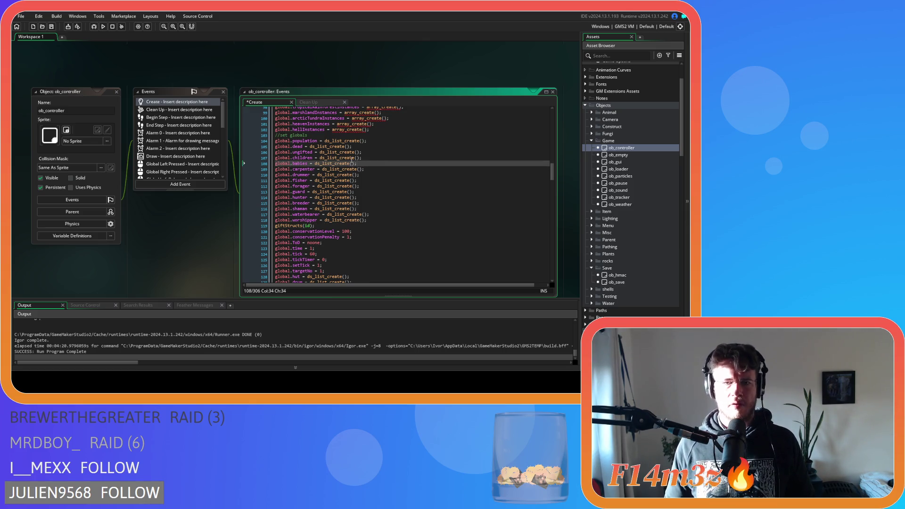
click(308, 102)
scroll(370, 188, down, 10)
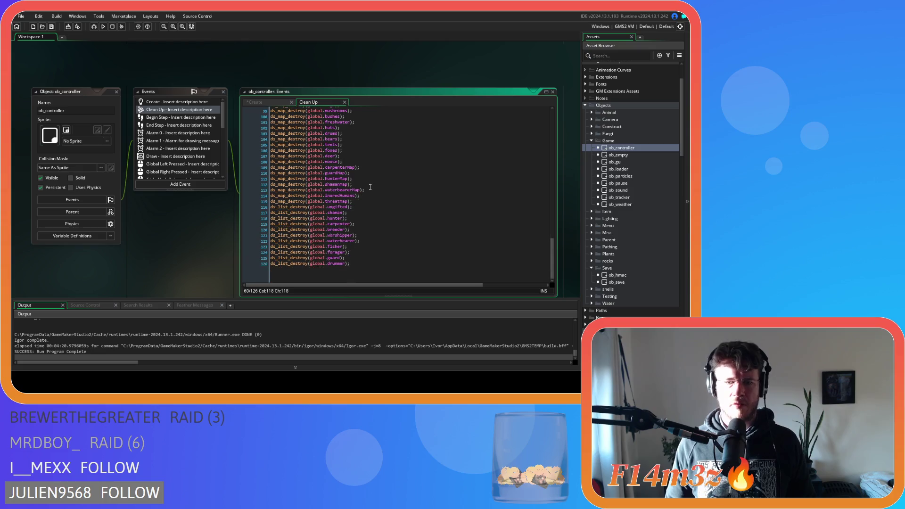
Duplicate the ds_list_destroy(global.ungifted) line and rename the copy to global.dead
click(352, 208)
key(ctrl+d)
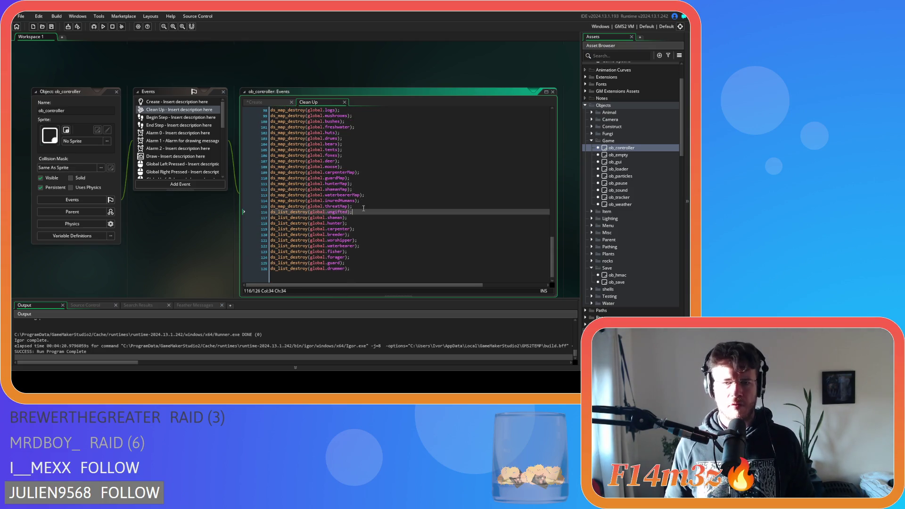
double_click(343, 211)
text(dead)
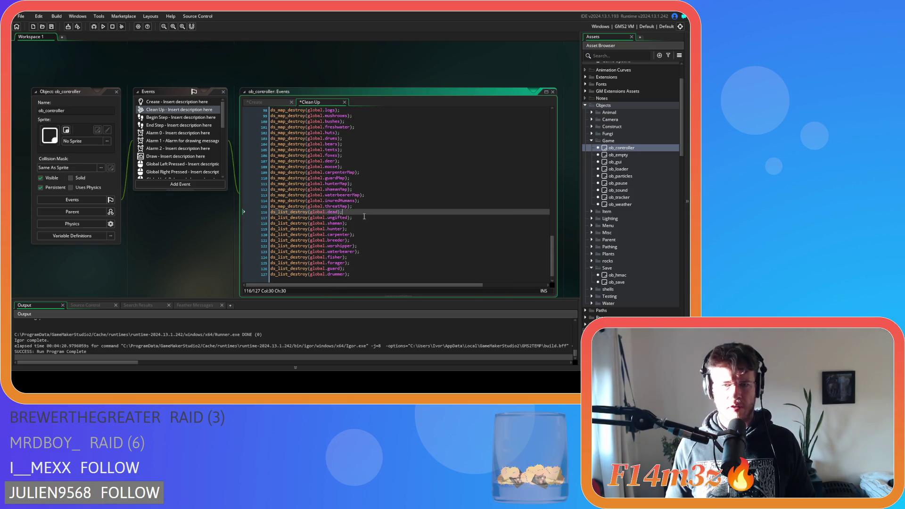
click(360, 218)
Add a ds_list_destroy(global.children) line by duplicating the ungifted line, and save
key(ctrl+f)
text(children)
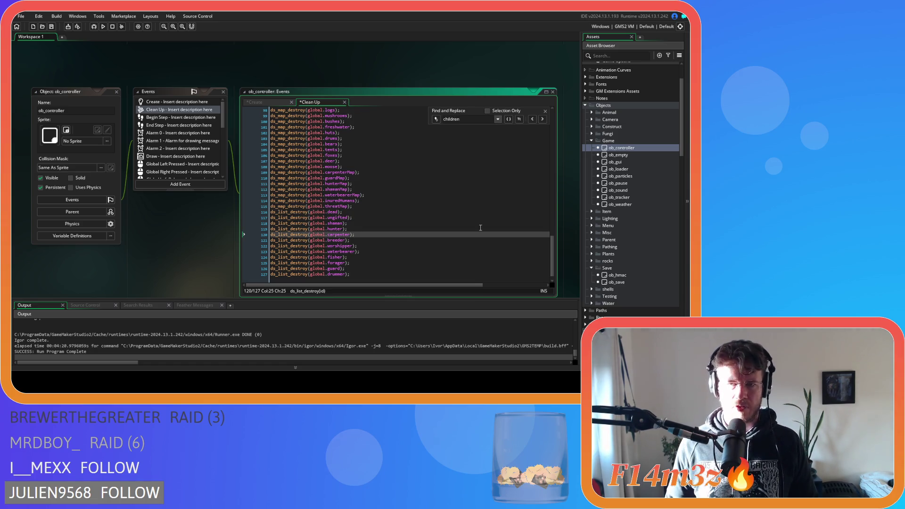
click(546, 112)
click(349, 229)
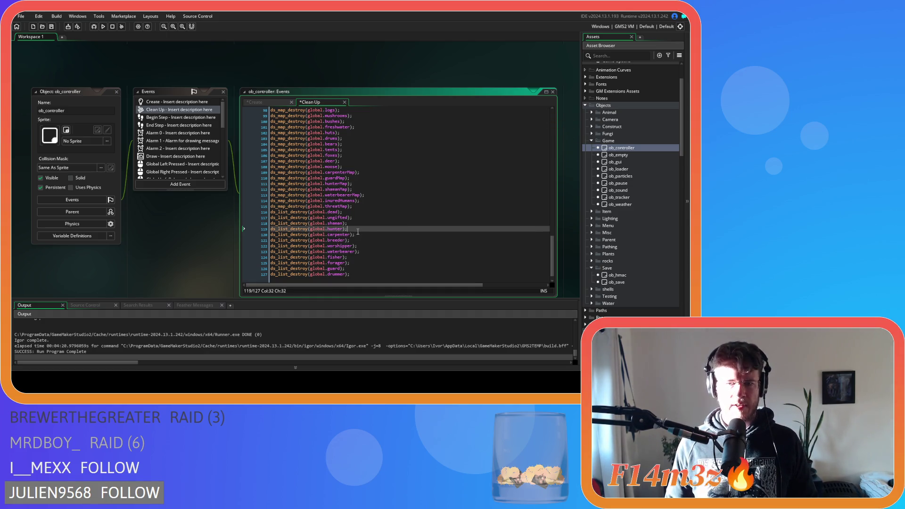
click(366, 221)
click(367, 217)
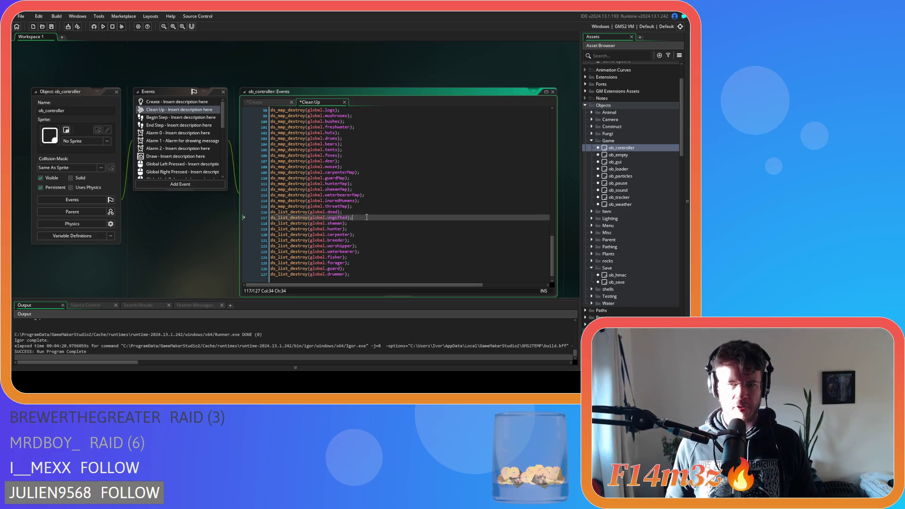
key(ctrl+d)
double_click(338, 223)
text(children)
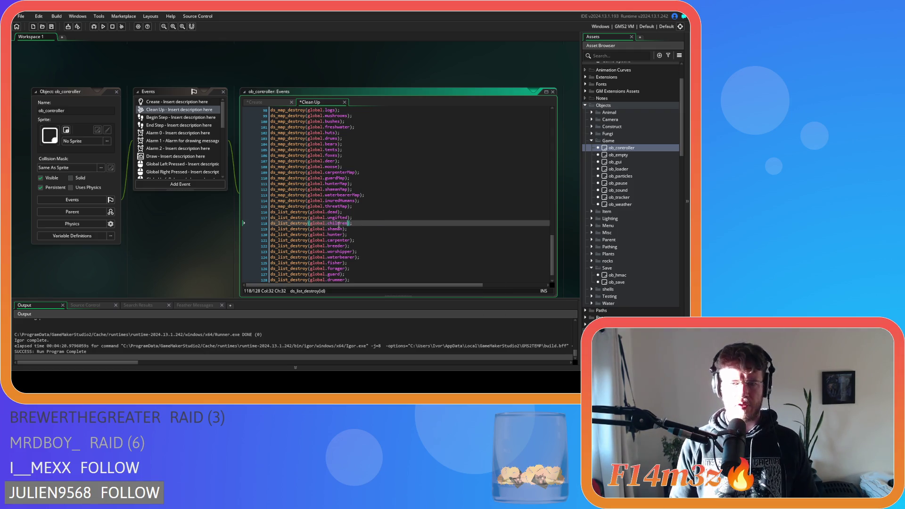
click(410, 239)
key(ctrl+s)
Duplicate the children destroy line for the babies list and save the Clean Up event
click(384, 223)
key(ctrl+d)
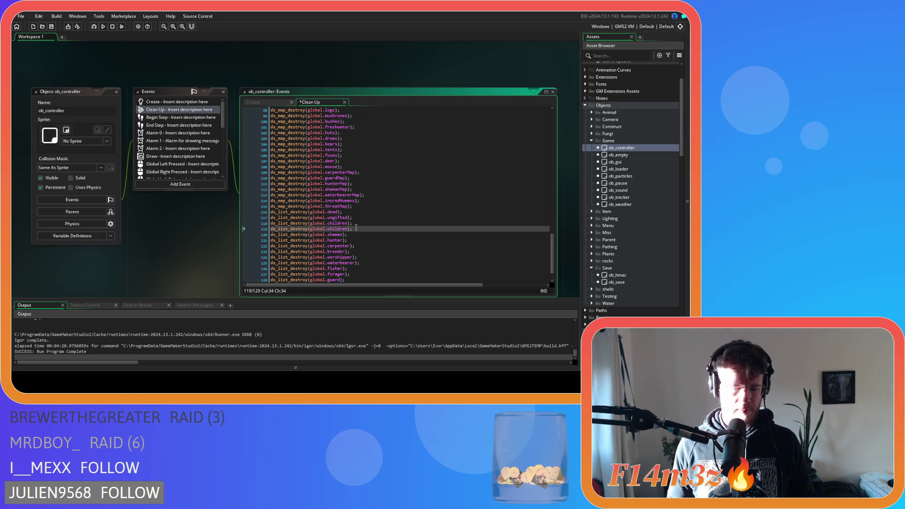
double_click(336, 228)
text(buil)
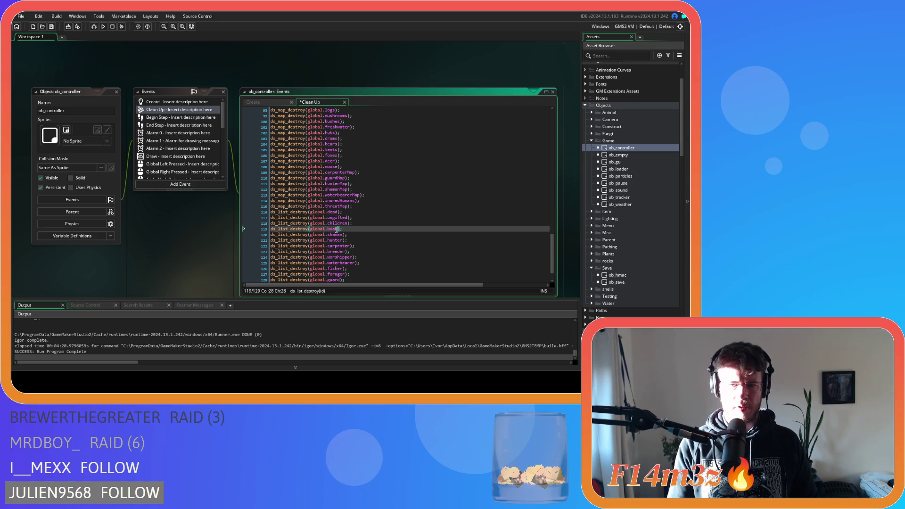
text(es)
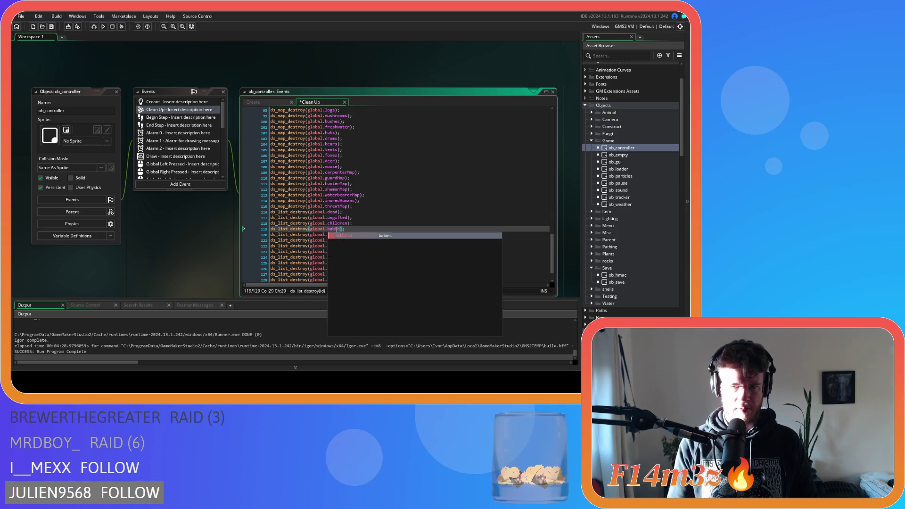
double_click(332, 211)
key(ctrl+f)
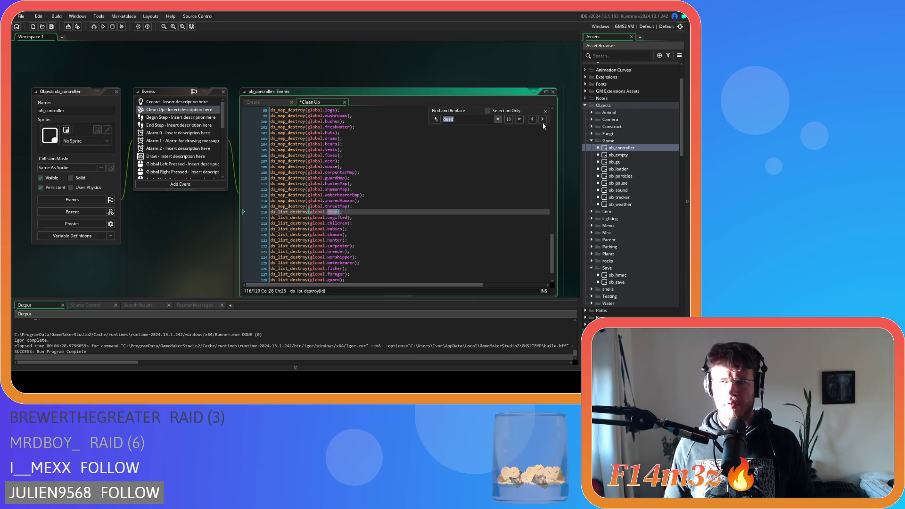
key(Escape)
click(360, 172)
key(ctrl+s)
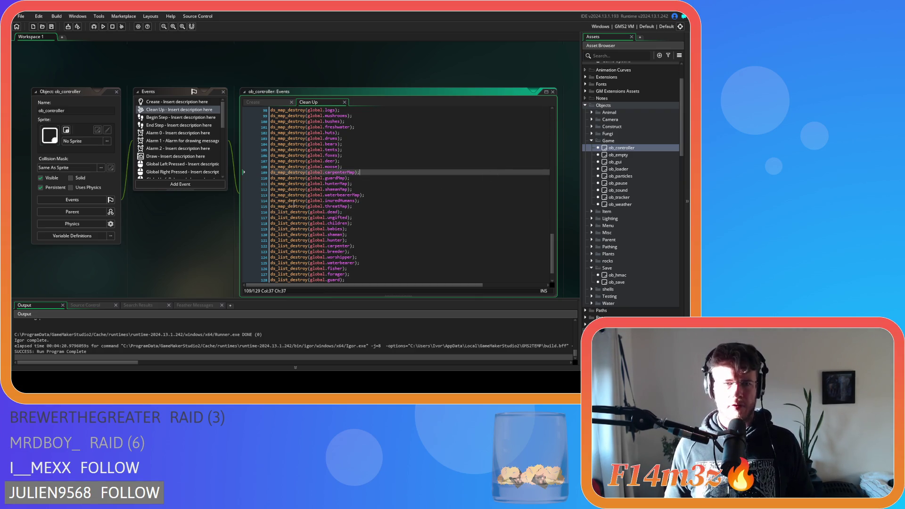
Check the Create event code, then return to the Clean Up code and scroll down
click(258, 102)
click(316, 102)
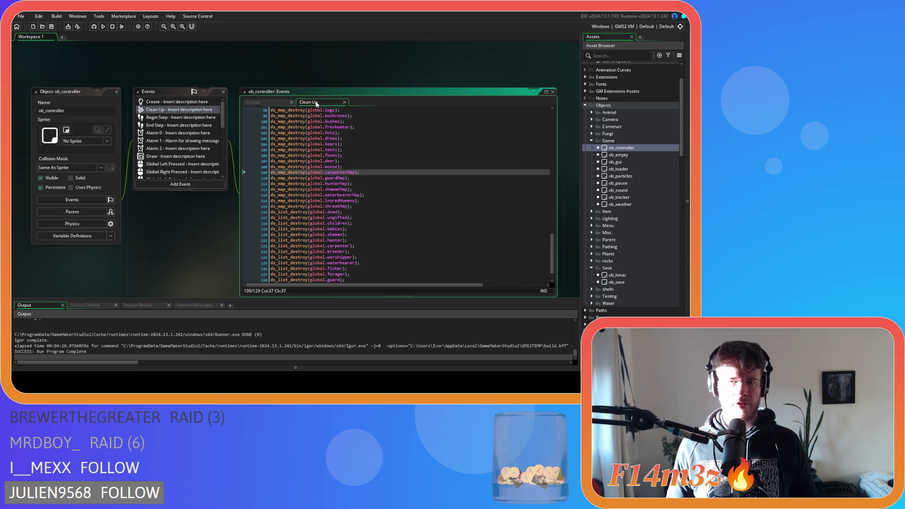
click(368, 165)
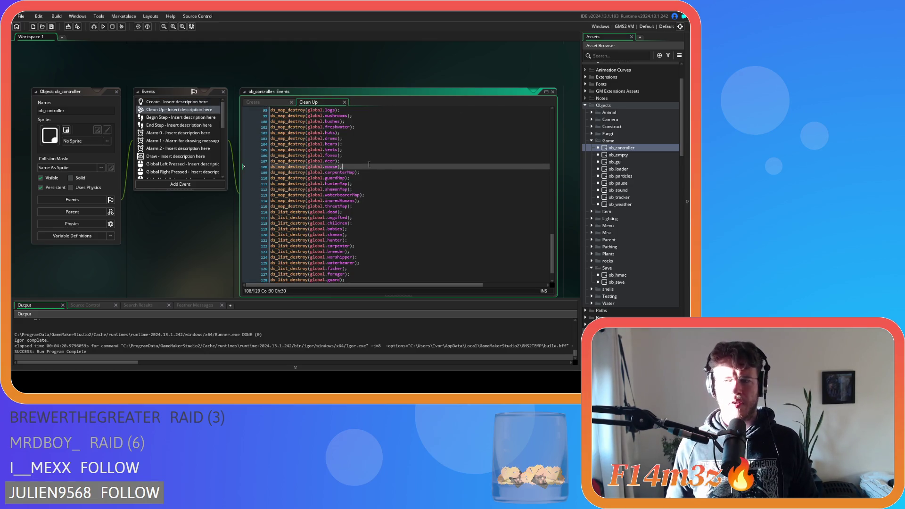
scroll(626, 211, down, 8)
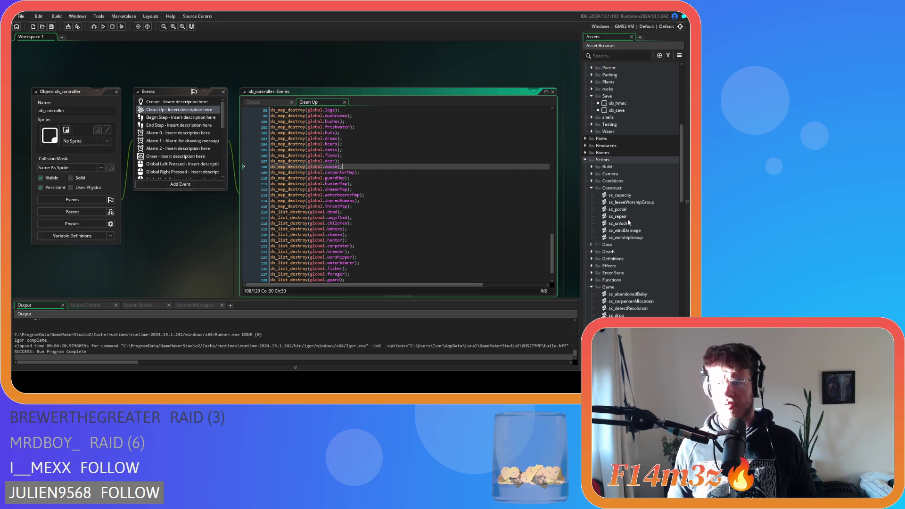
double_click(627, 209)
drag(342, 97, 345, 137)
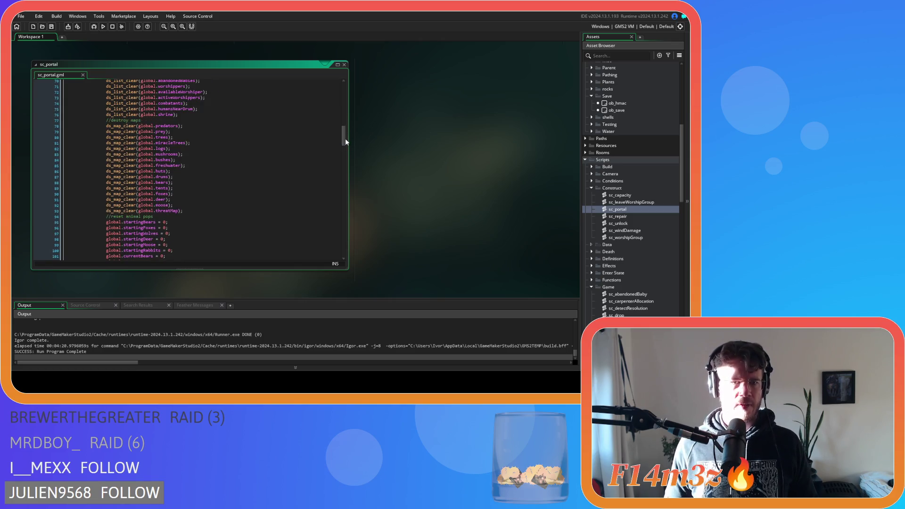
scroll(300, 146, up, 5)
scroll(300, 146, up, 3)
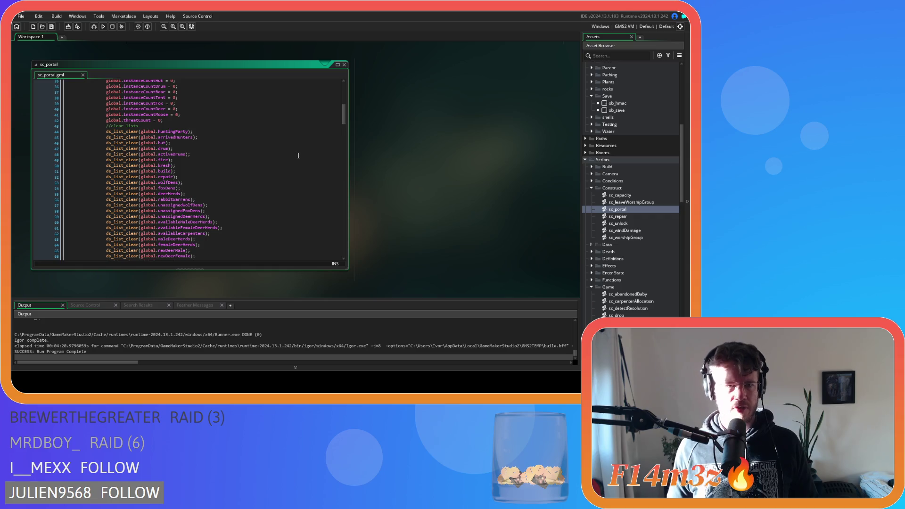
scroll(298, 155, down, 1)
scroll(298, 155, down, 9)
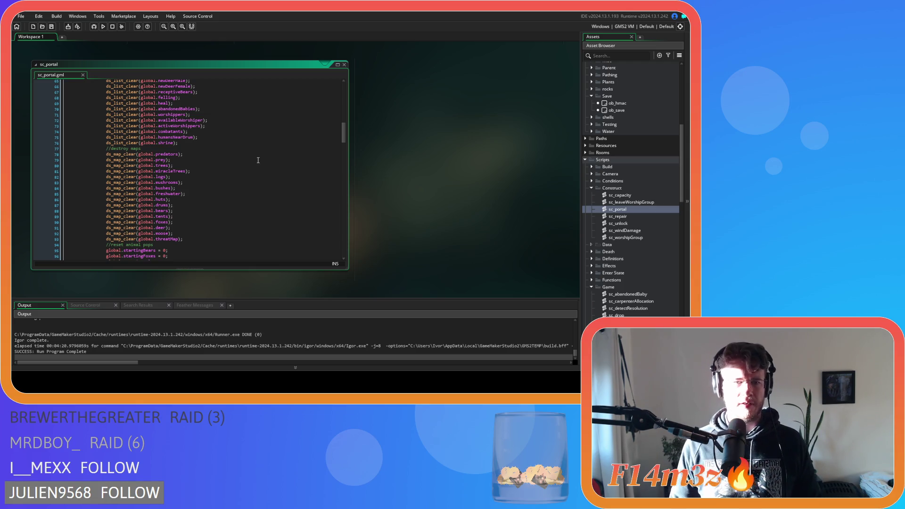
scroll(258, 160, down, 3)
scroll(258, 161, up, 1)
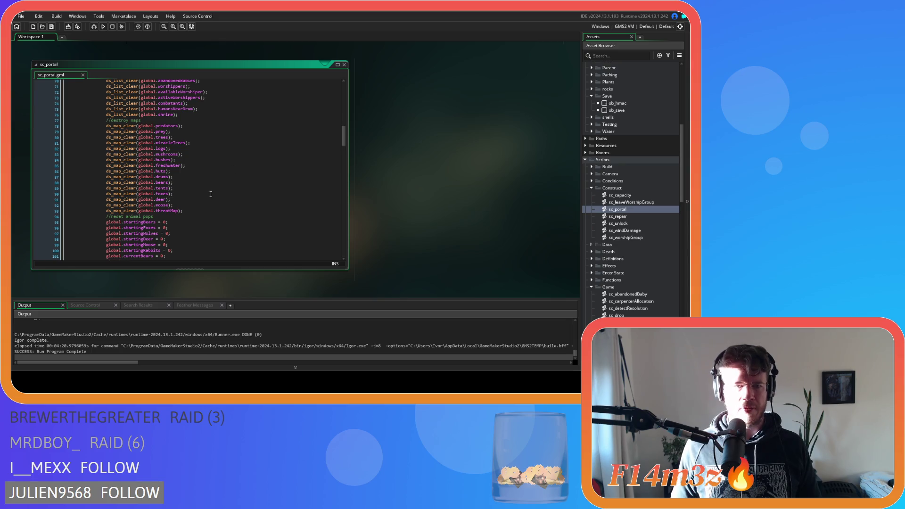
scroll(220, 198, up, 3)
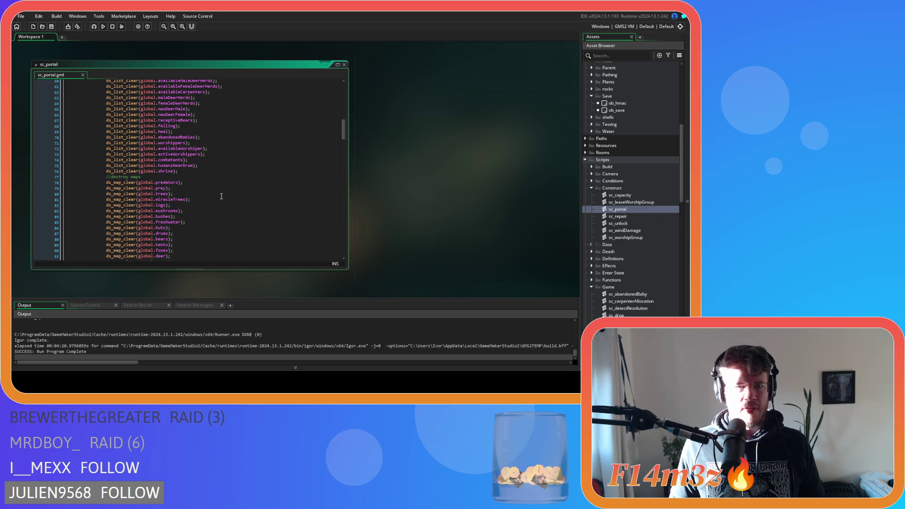
click(218, 138)
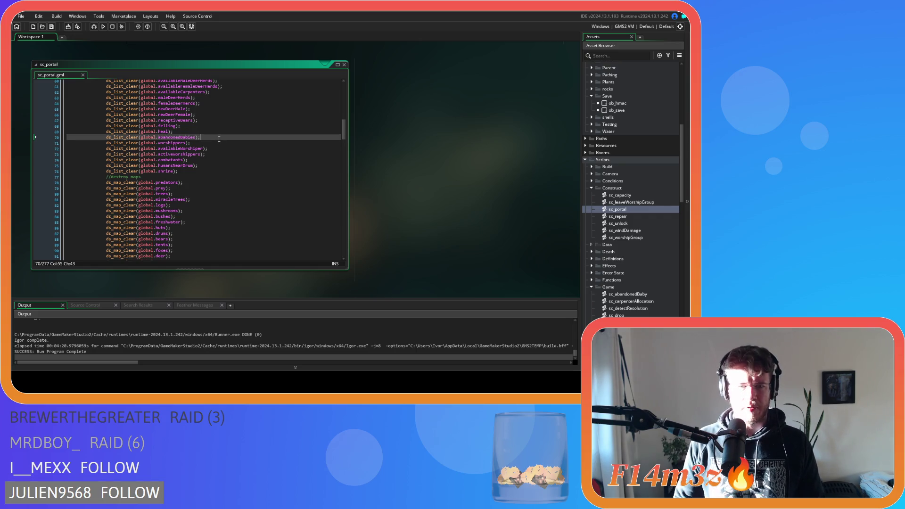
click(207, 143)
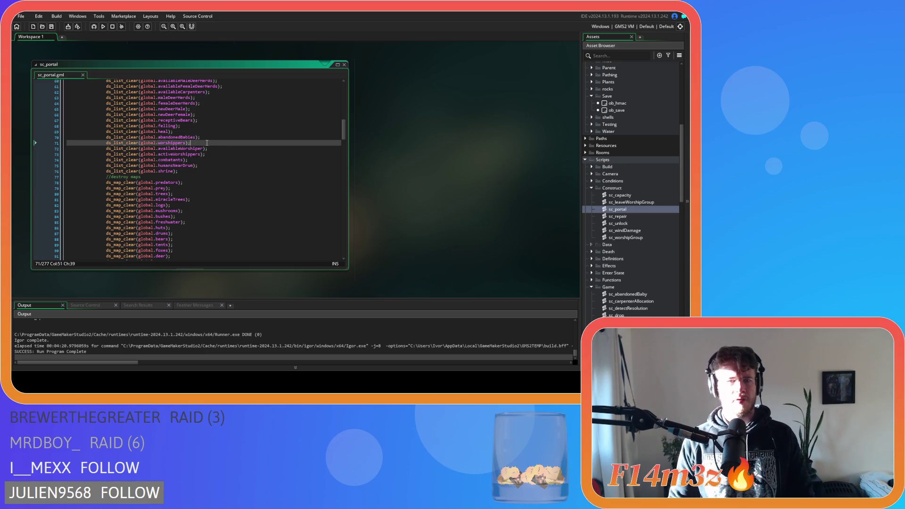
click(212, 137)
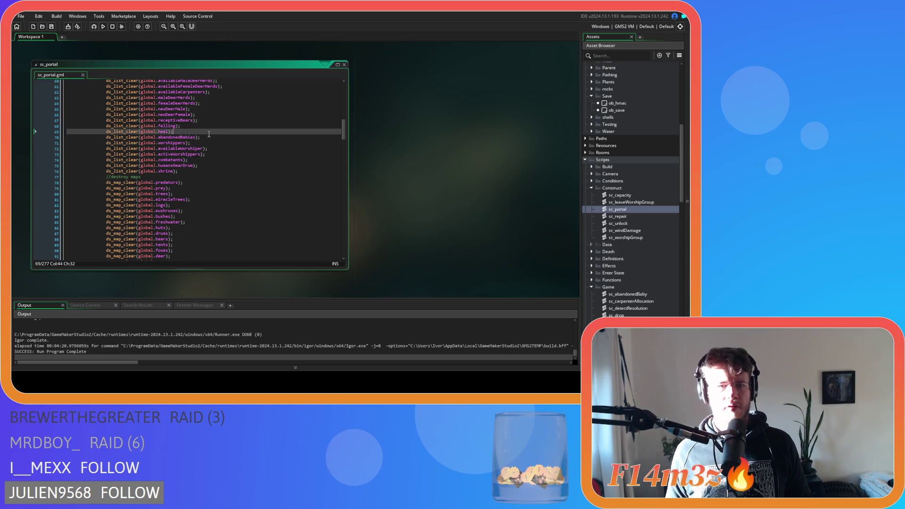
scroll(223, 165, down, 4)
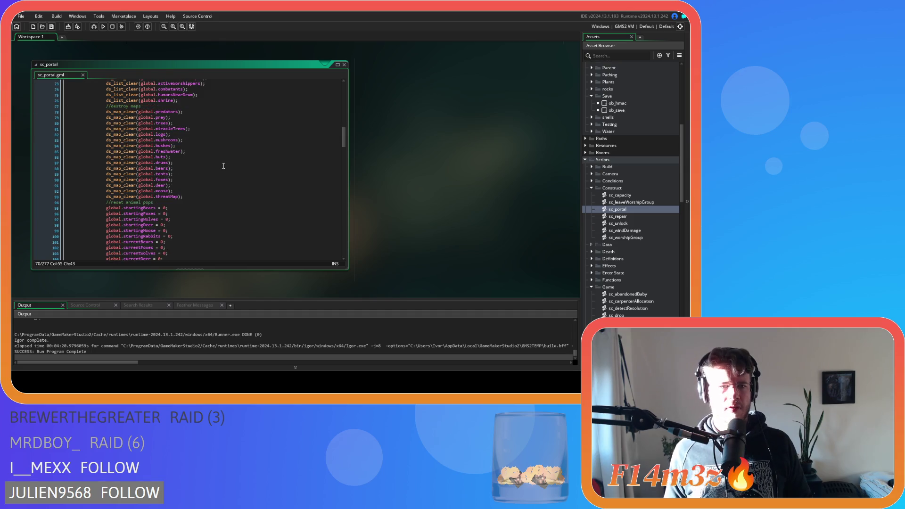
click(219, 196)
scroll(215, 188, up, 6)
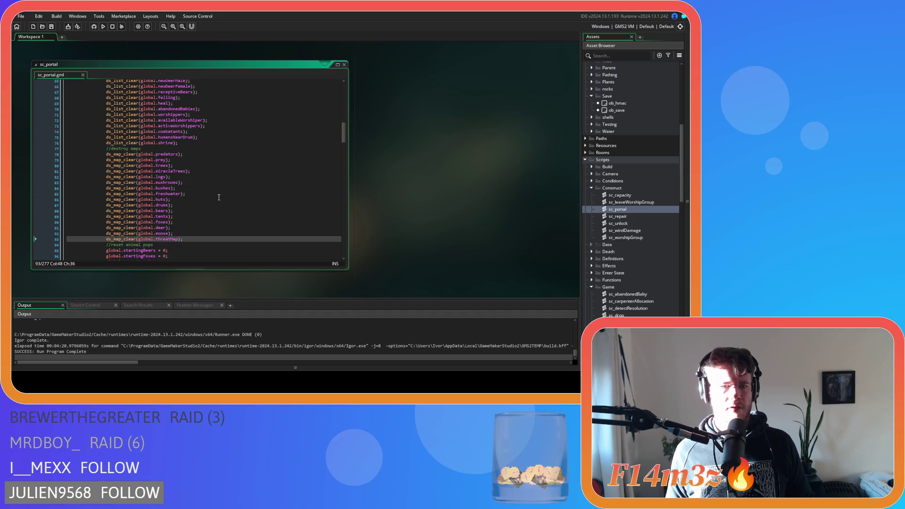
click(215, 177)
click(216, 171)
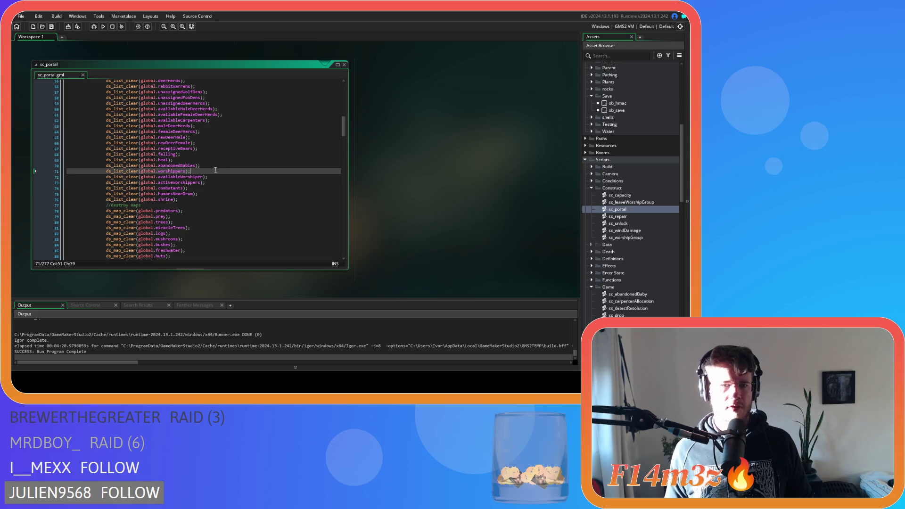
click(206, 205)
click(205, 199)
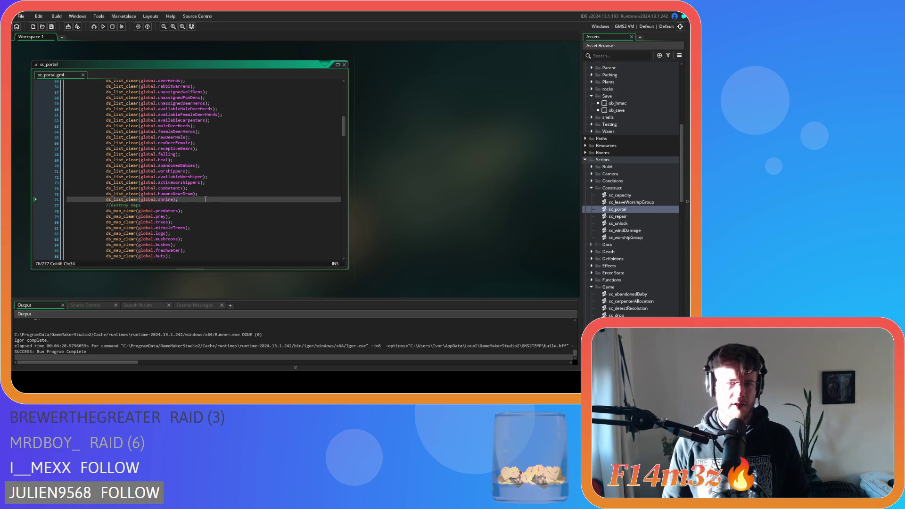
scroll(206, 199, up, 3)
Add ds_list_clear(global.dead) and ds_list_clear(global.babies) after the shrine clear and save
key(Return)
text(ds_list_clear(global.dead);)
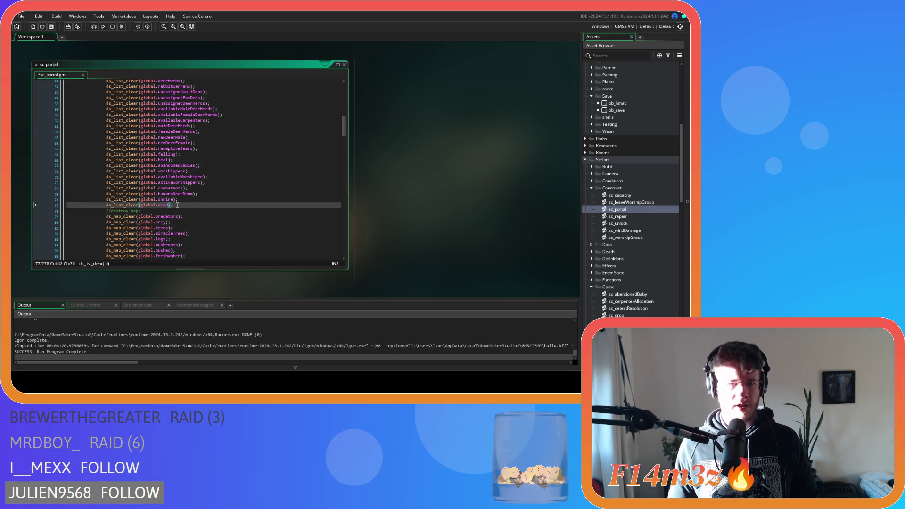
click(177, 205)
key(Return)
text(ds_list_clear(global.b)
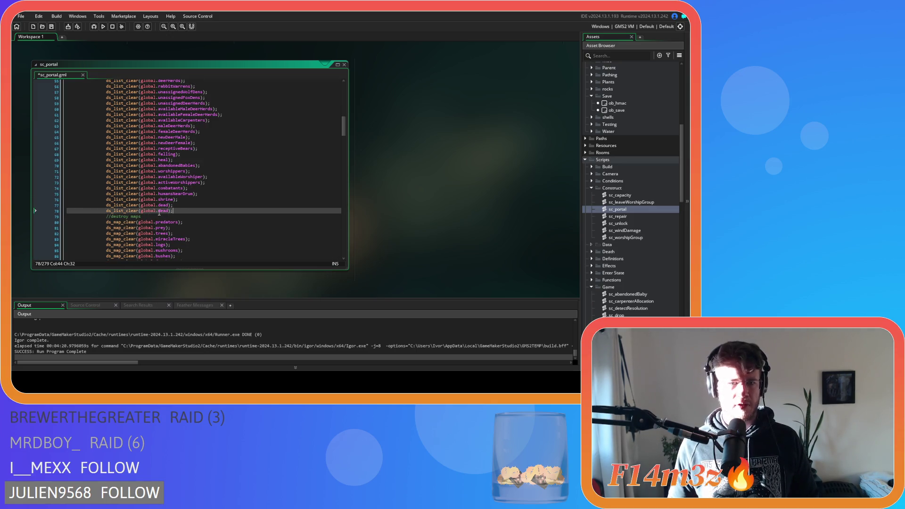
key(ctrl+s)
Copy the dead and babies clear lines into the second block after its shrine clear
drag(187, 210, 105, 204)
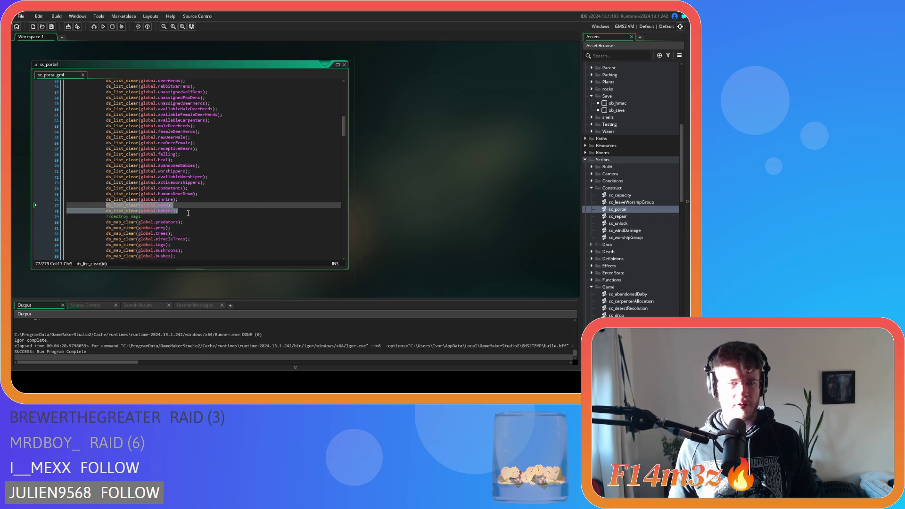
scroll(192, 209, down, 5)
drag(344, 140, 346, 215)
click(182, 198)
key(Return)
text(ds_list_clear(global.dead); 				ds_list_clear(global.babies);)
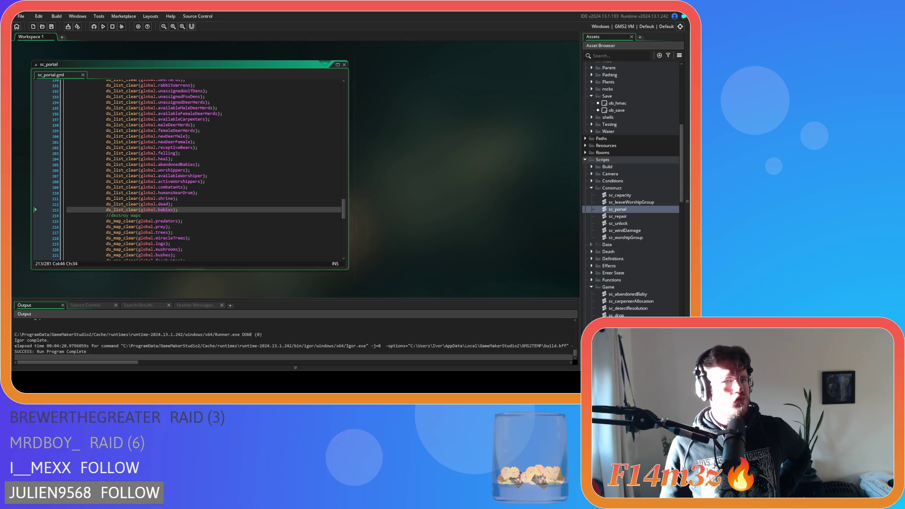
mouse_move(117, 176)
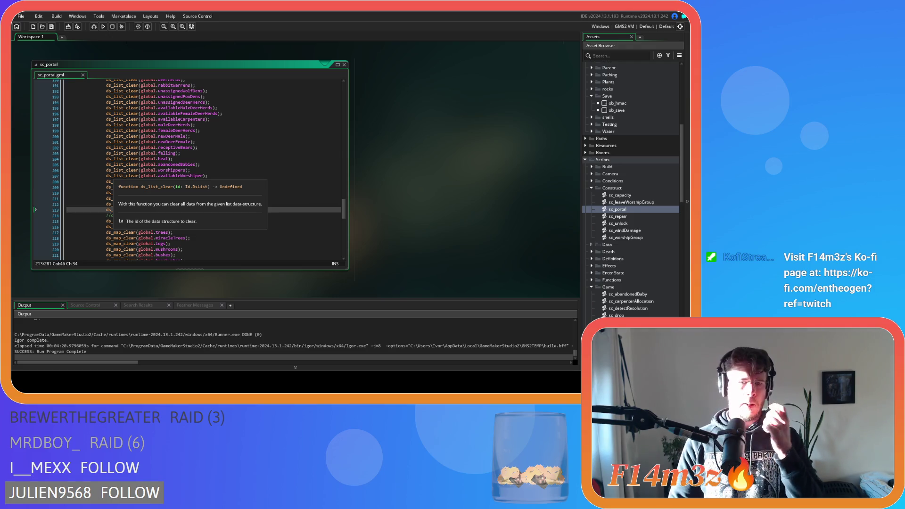
click(218, 186)
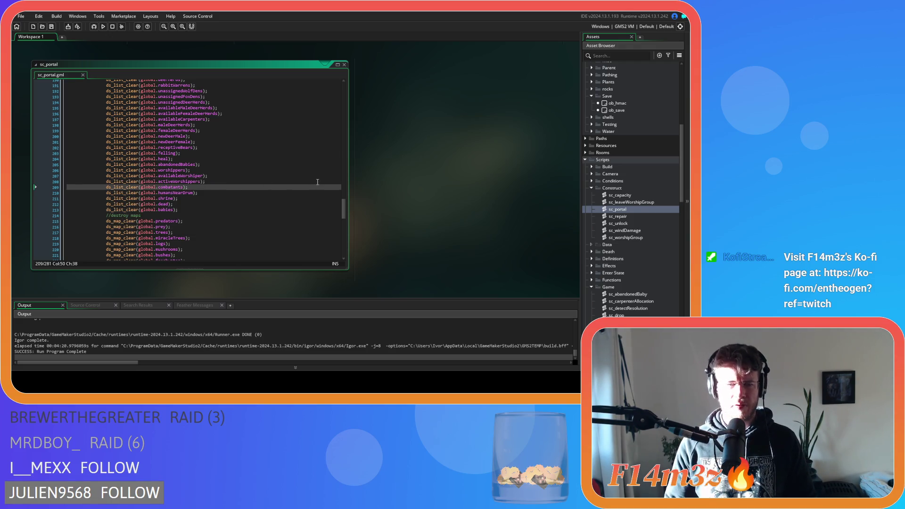
scroll(345, 198, up, 4)
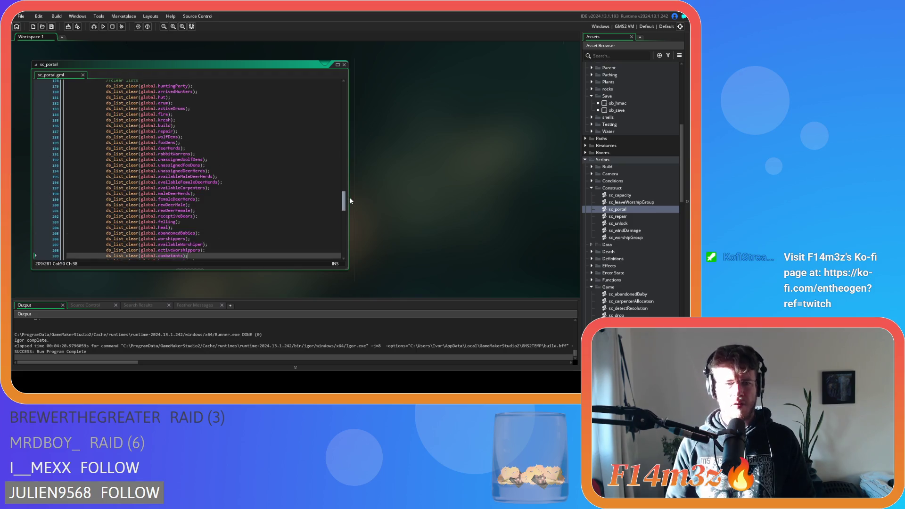
scroll(632, 287, down, 10)
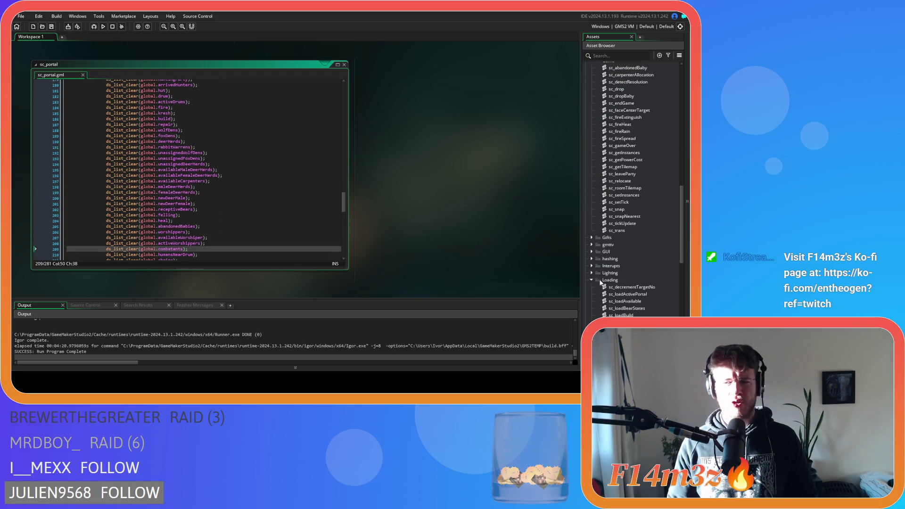
scroll(627, 282, down, 2)
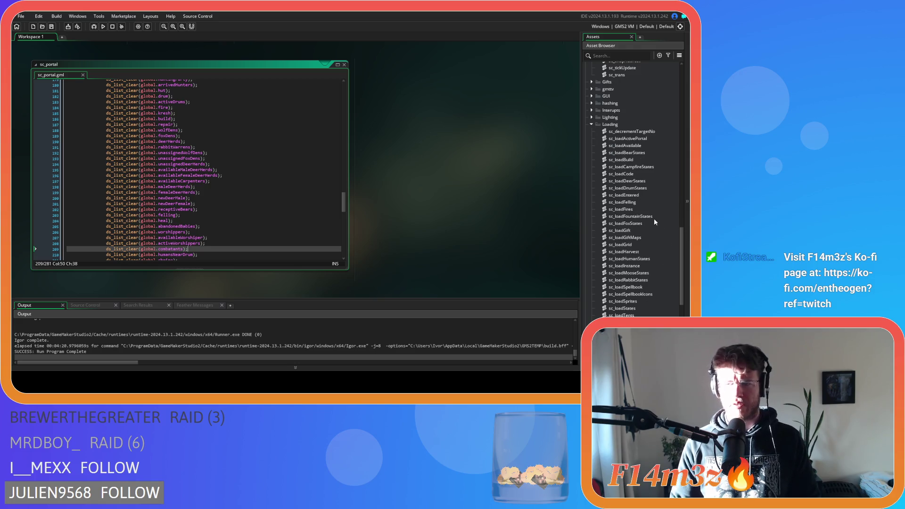
scroll(638, 179, down, 2)
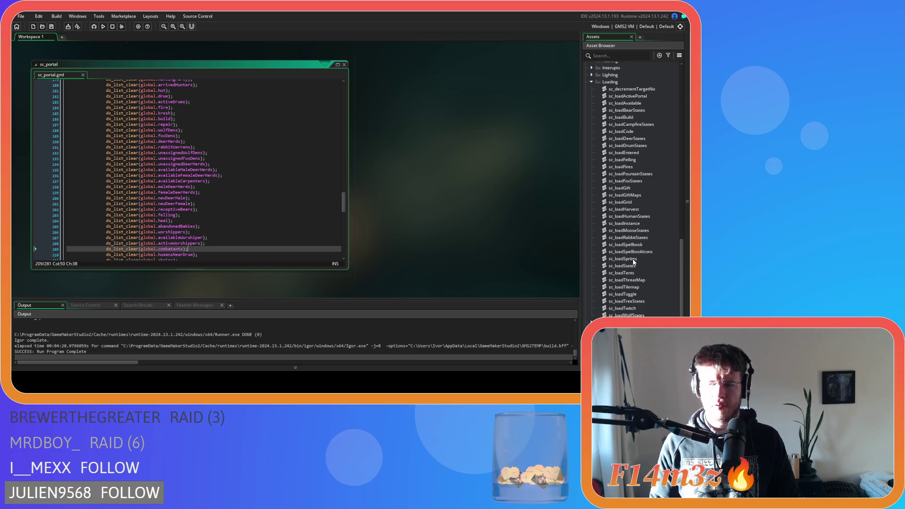
double_click(621, 187)
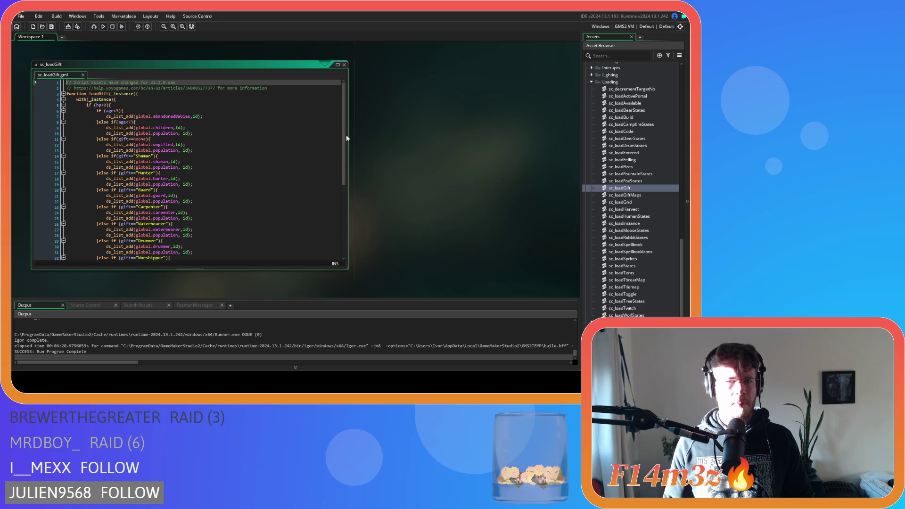
scroll(345, 141, down, 2)
scroll(343, 162, down, 5)
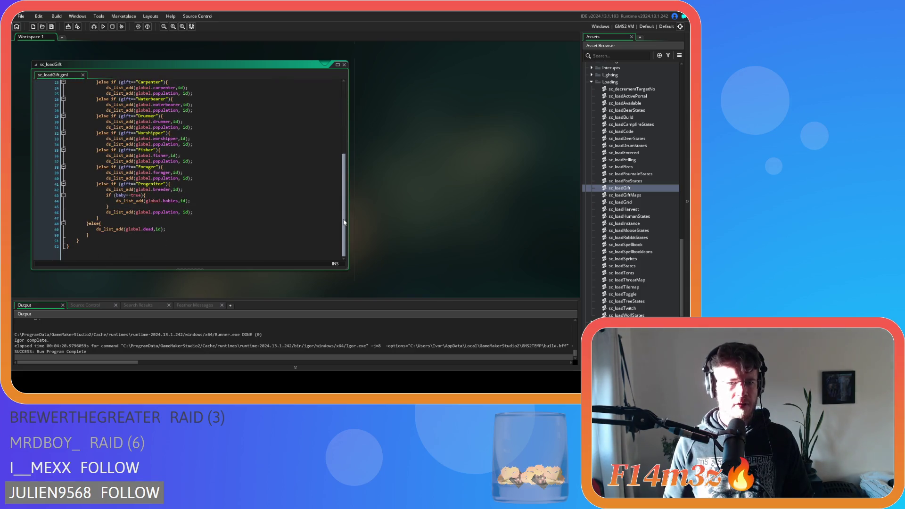
click(217, 230)
scroll(207, 198, up, 7)
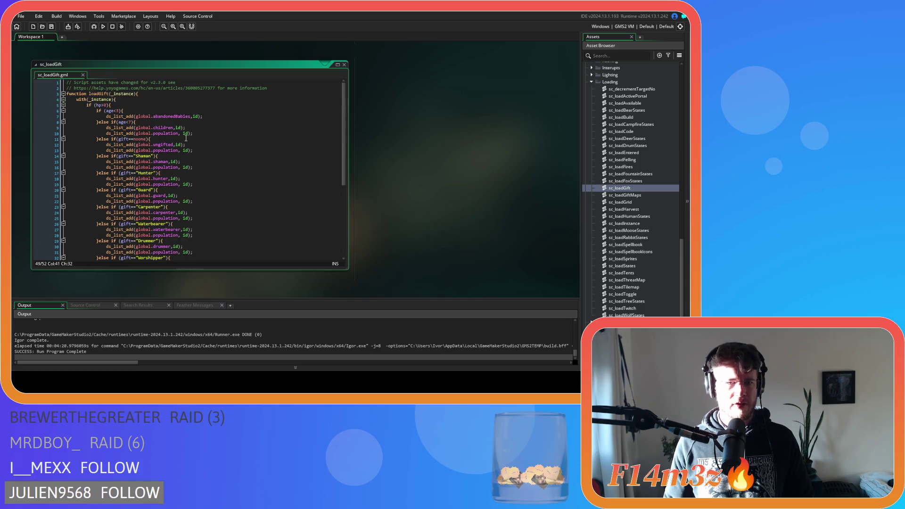
mouse_move(198, 115)
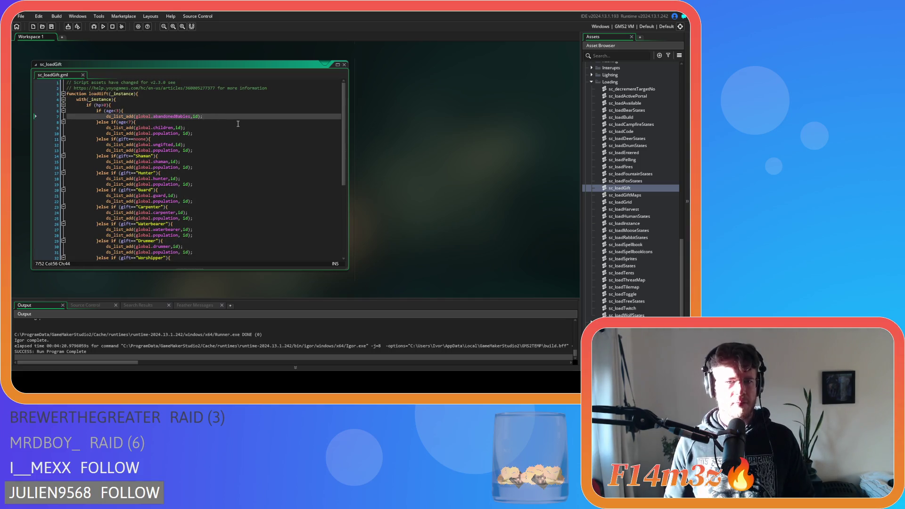
scroll(238, 123, down, 7)
click(198, 200)
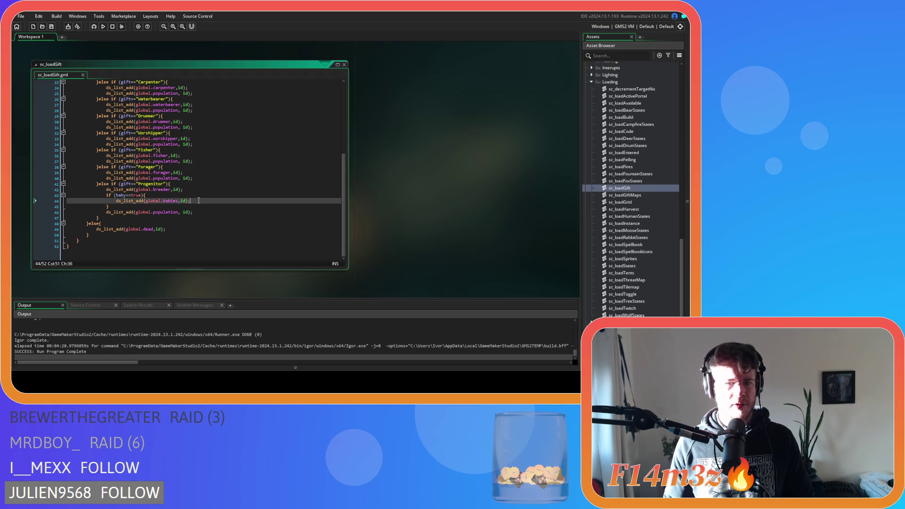
scroll(218, 219, up, 7)
scroll(218, 219, down, 5)
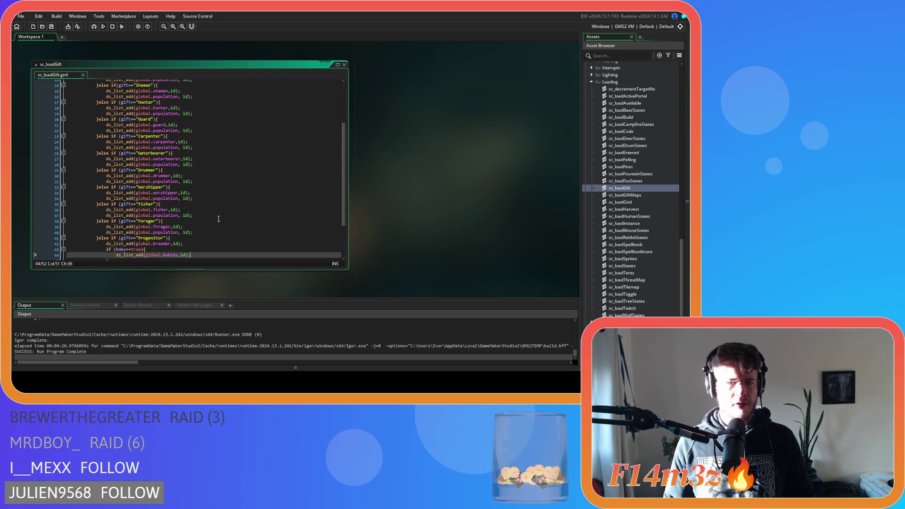
click(344, 64)
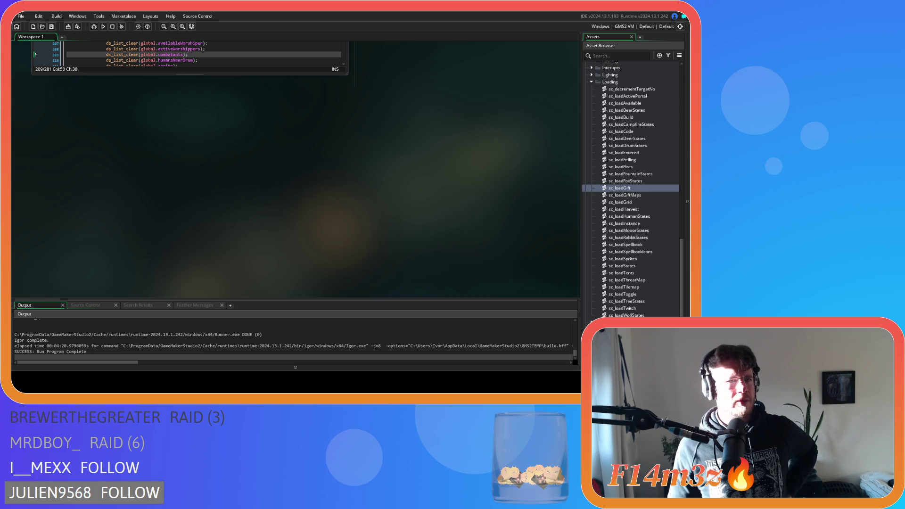
scroll(254, 188, up, 3)
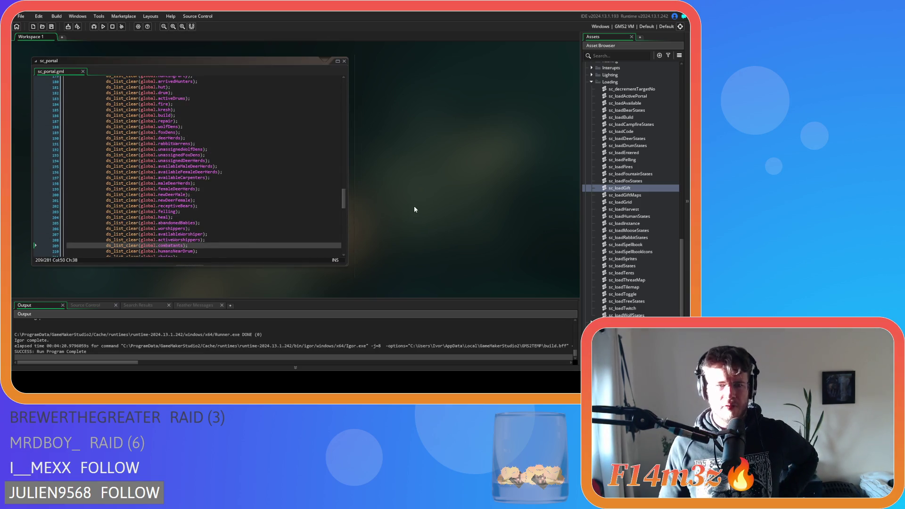
Delete both ds_list_clear(global.babies) lines from sc_portal
scroll(629, 179, up, 10)
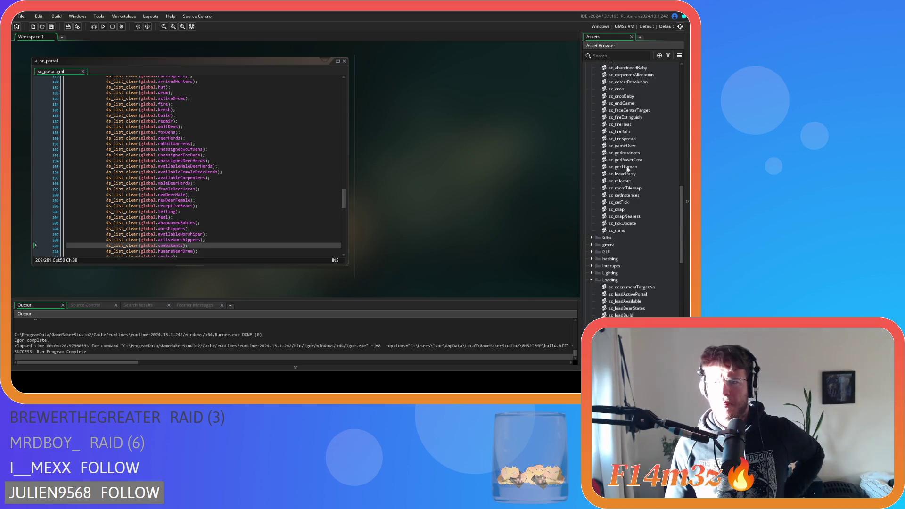
scroll(632, 188, up, 5)
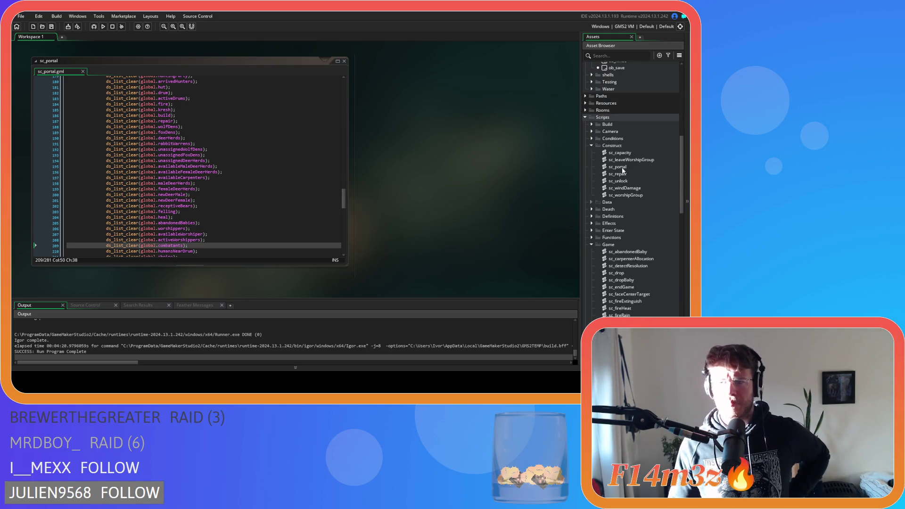
double_click(621, 167)
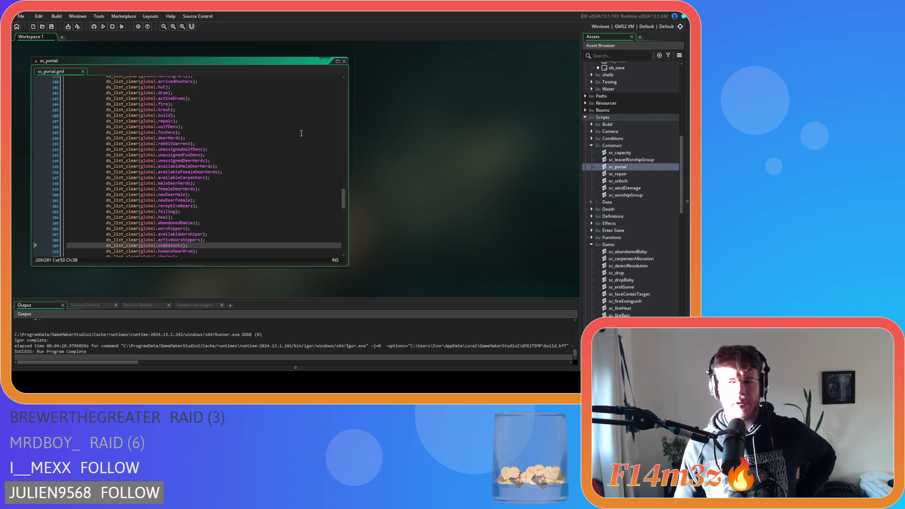
click(635, 168)
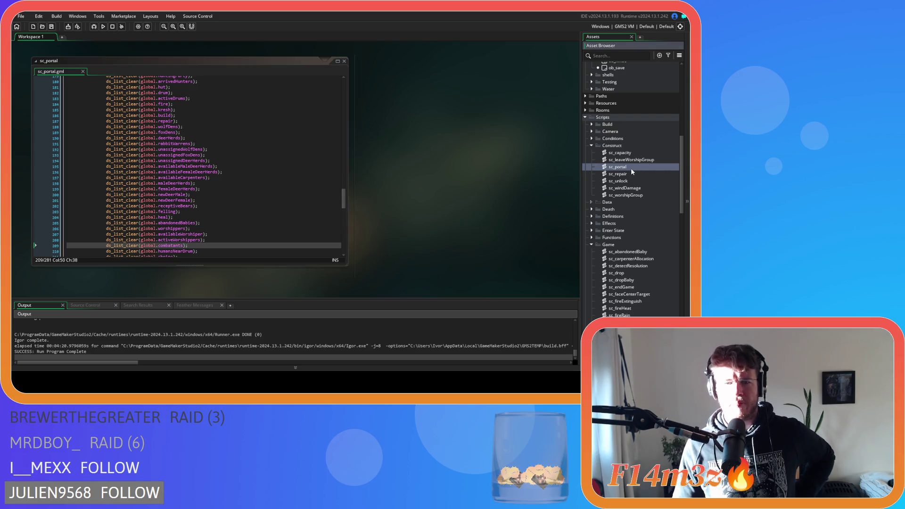
scroll(242, 177, down, 3)
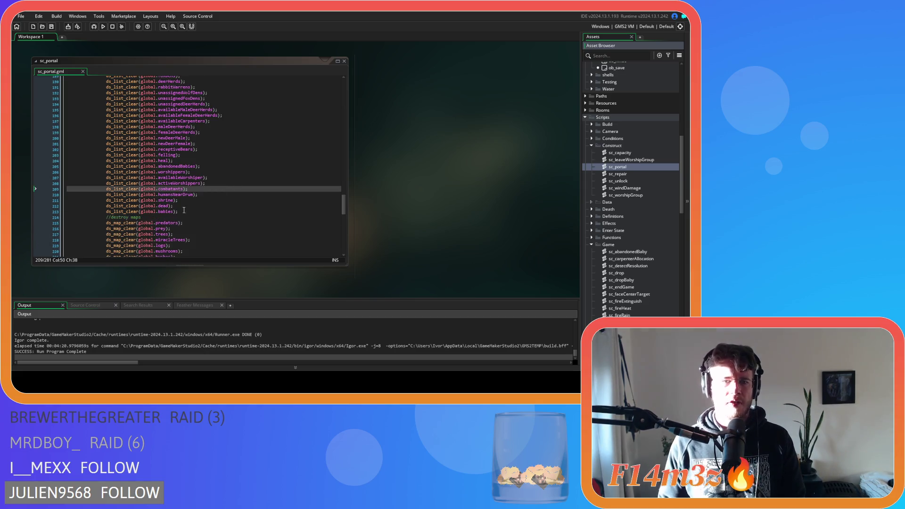
drag(176, 211, 201, 206)
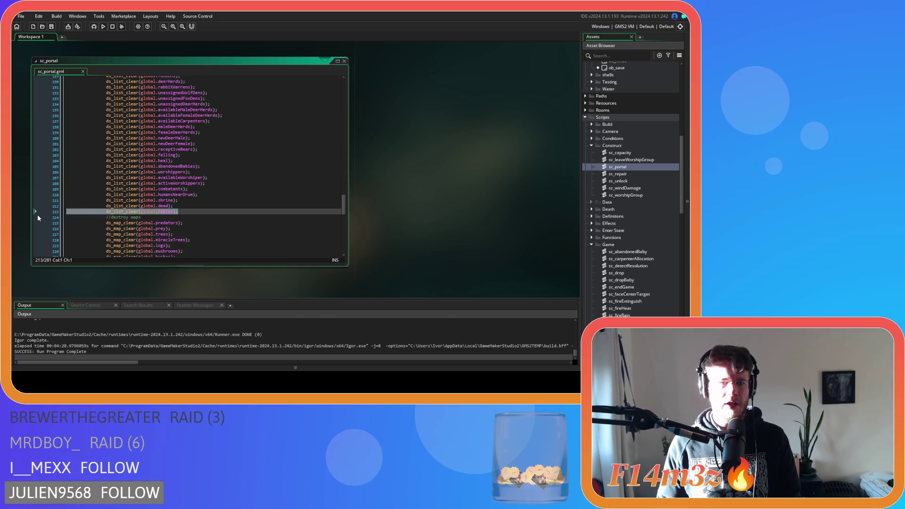
key(BackSpace)
drag(343, 212, 343, 131)
drag(187, 193, 40, 198)
key(BackSpace)
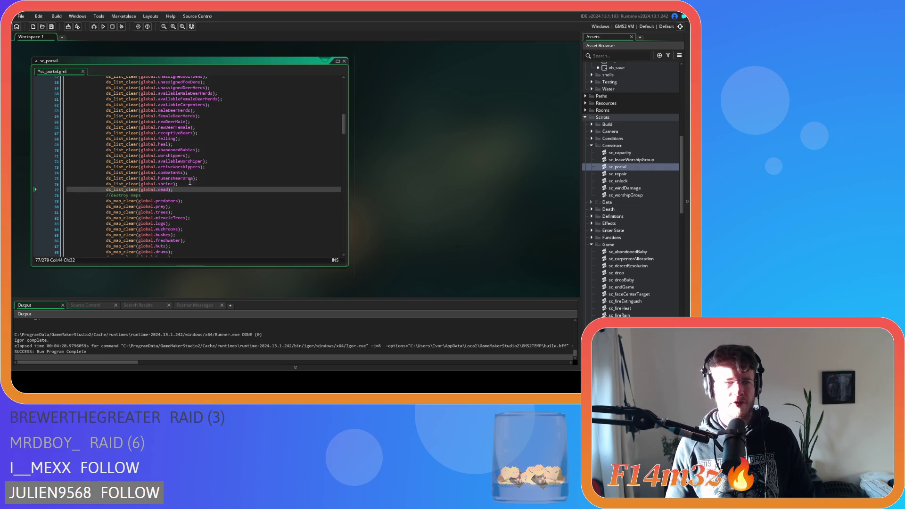
Close the sc_portal code window and collapse the Construct scripts folder
right_click(417, 115)
mouse_move(450, 125)
click(484, 160)
click(591, 146)
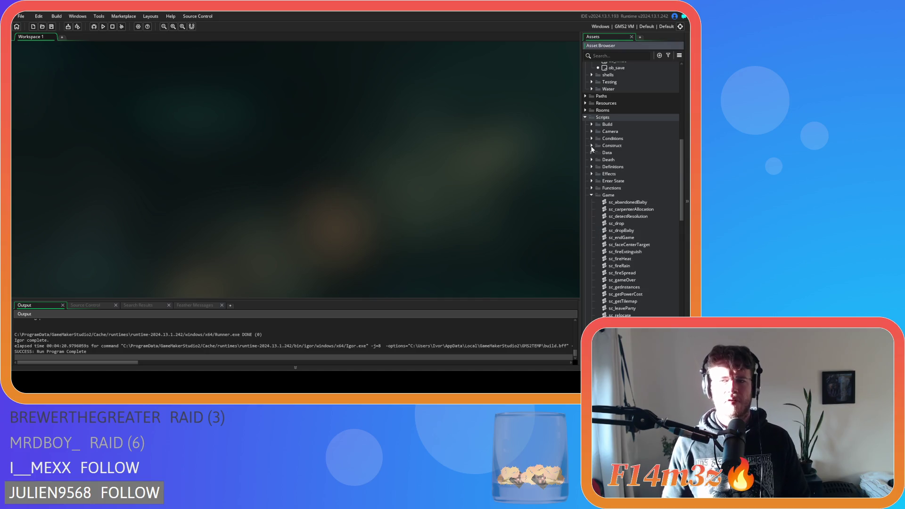
Collapse the Scripts and Objects folders, then run Entheogen with F5 and choose Load Game
click(592, 195)
click(591, 244)
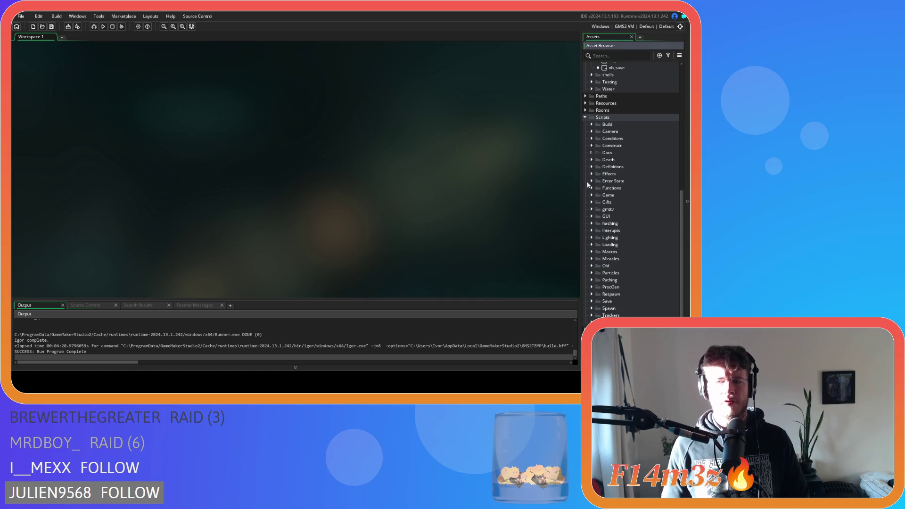
click(585, 117)
click(591, 223)
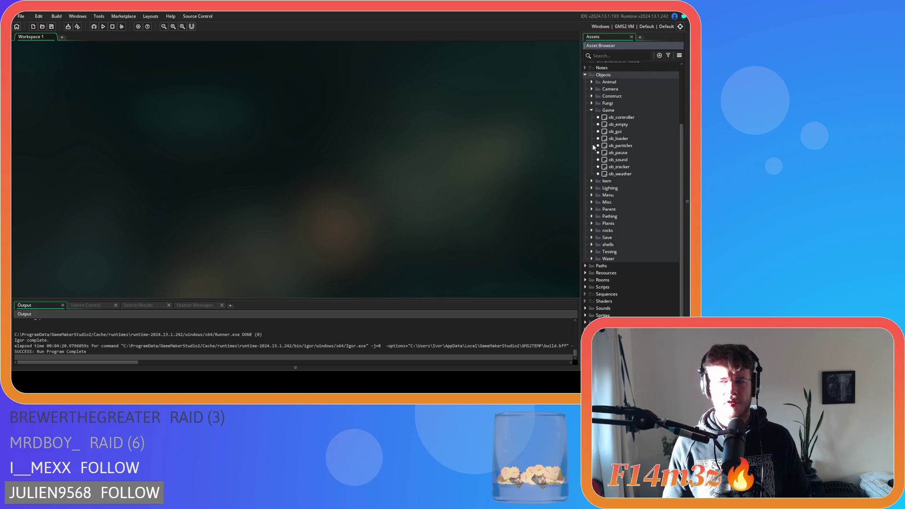
click(592, 110)
click(584, 138)
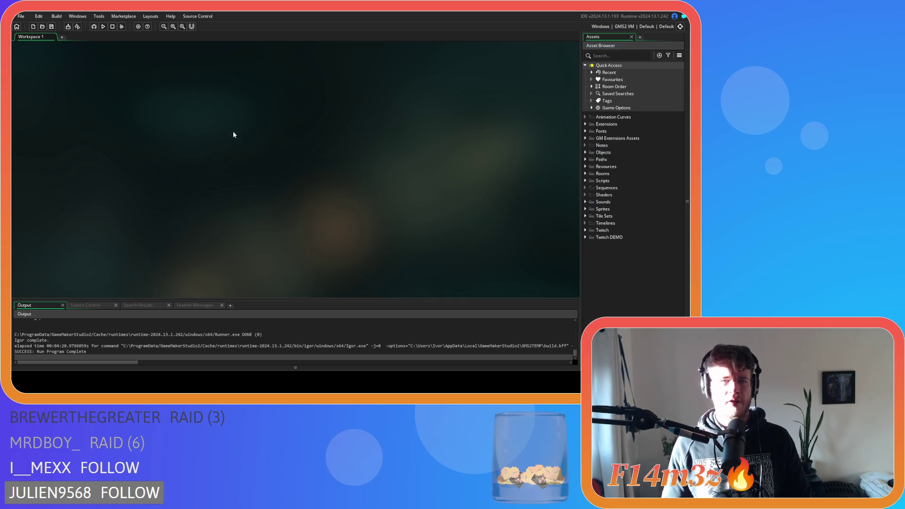
key(F5)
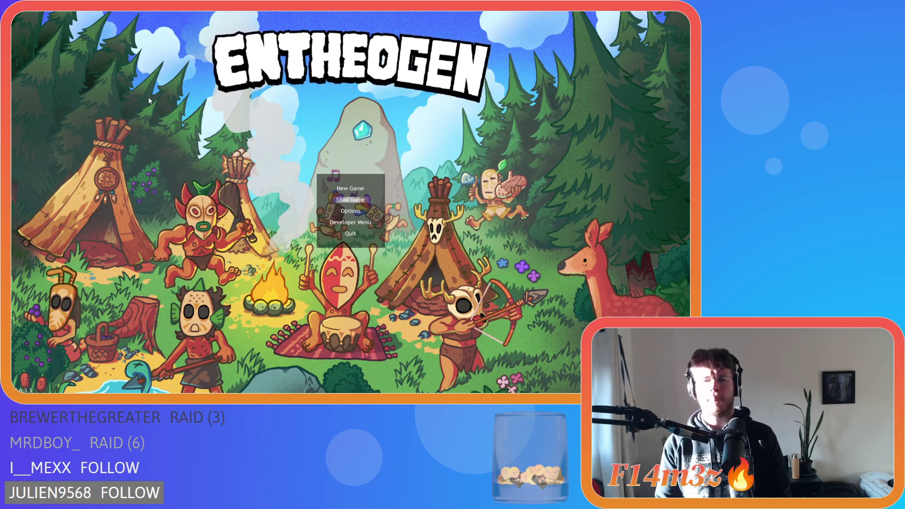
key(Return)
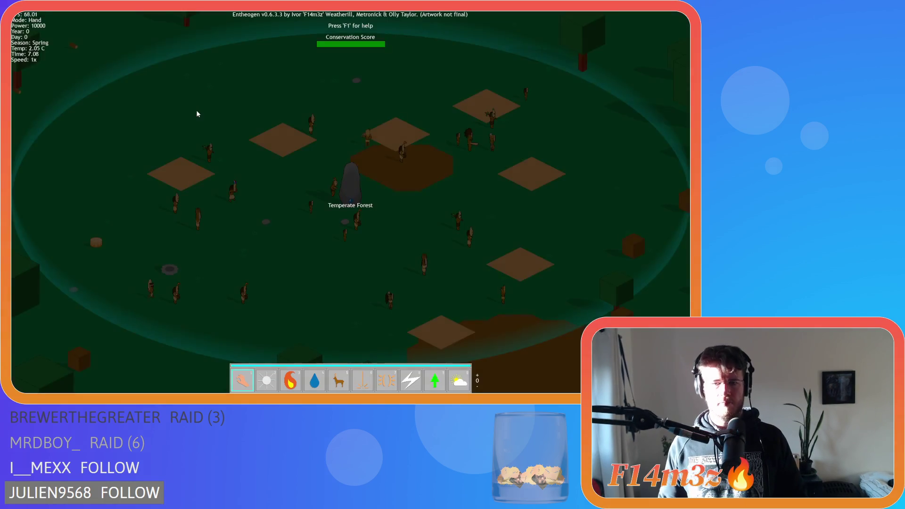
Advance the game to the next level and confirm the prompt
scroll(256, 178, down, 5)
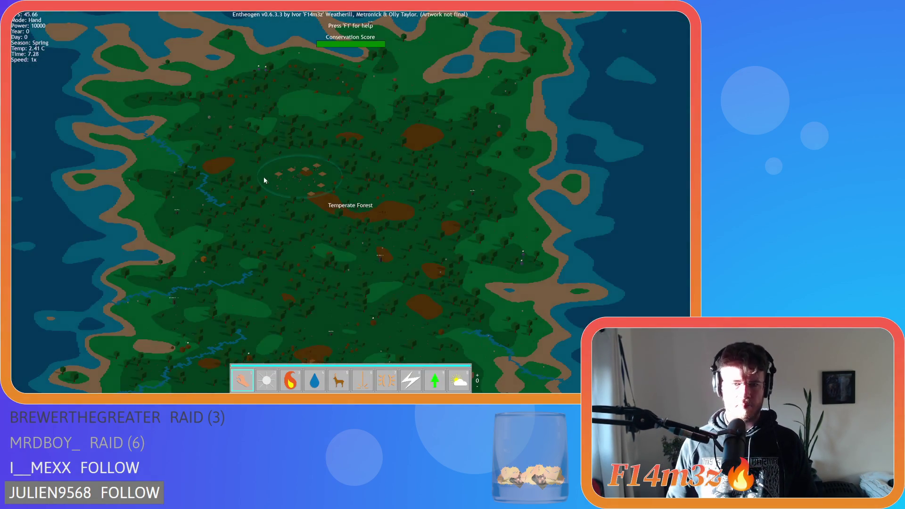
key(s)
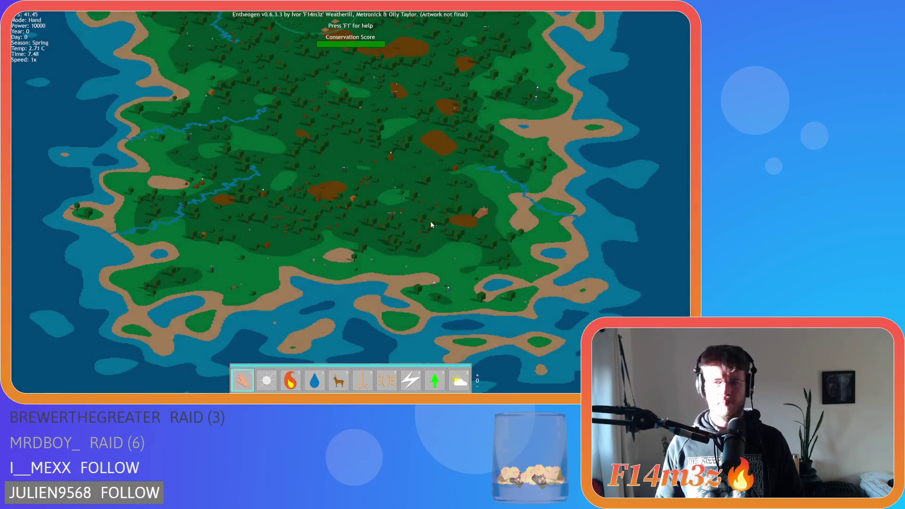
key(Return)
key(n)
scroll(351, 123, up, 5)
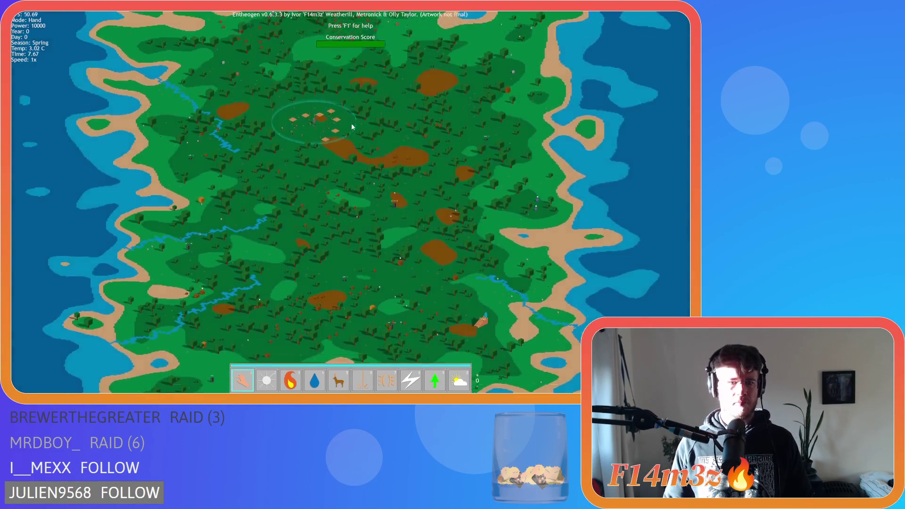
In the Tribe overview, deselect all groups, browse Forager and Fisher villagers, then close it
click(350, 126)
scroll(351, 128, up, 2)
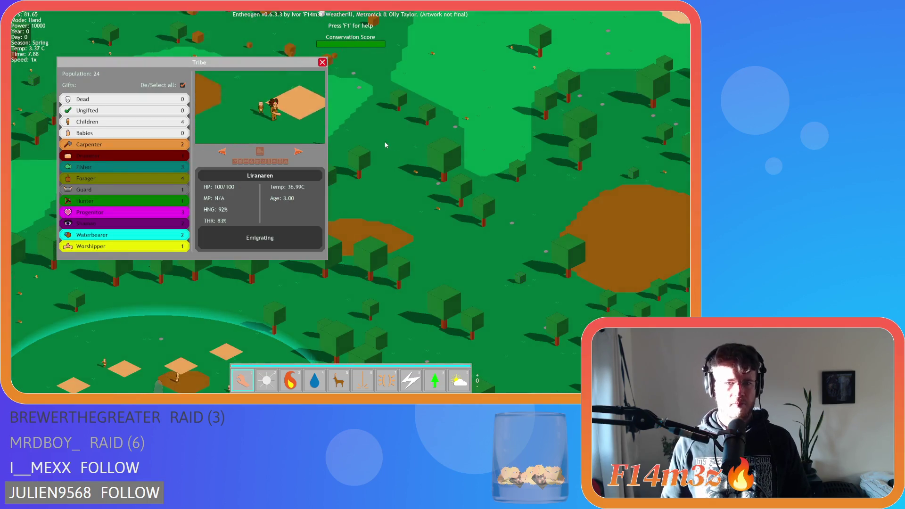
scroll(322, 85, up, 2)
key(s)
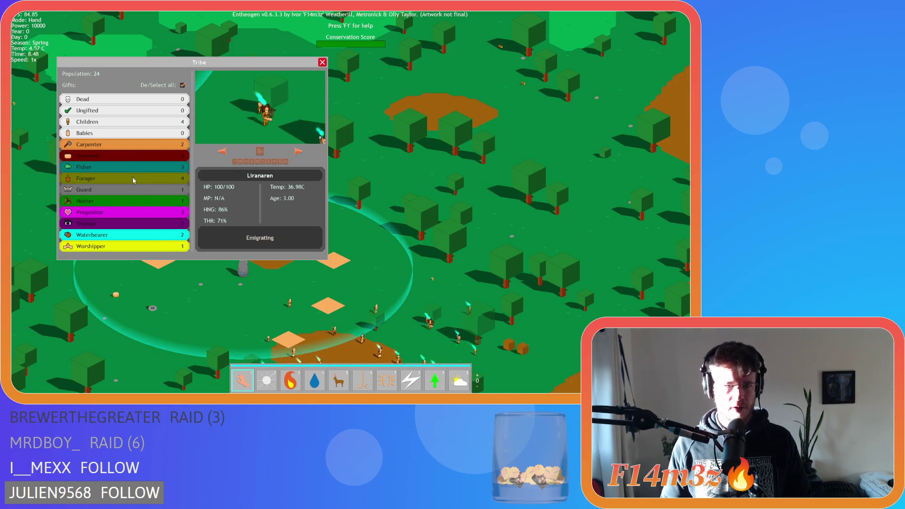
click(182, 85)
click(129, 178)
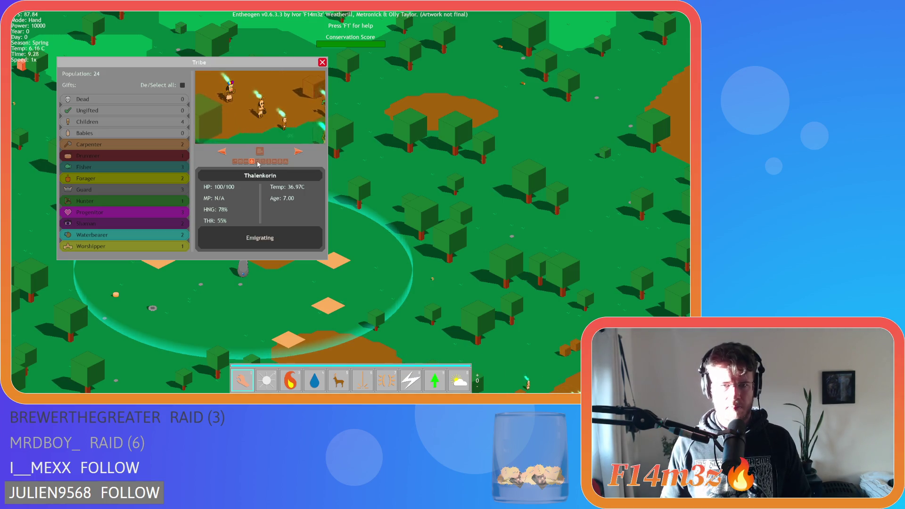
click(298, 151)
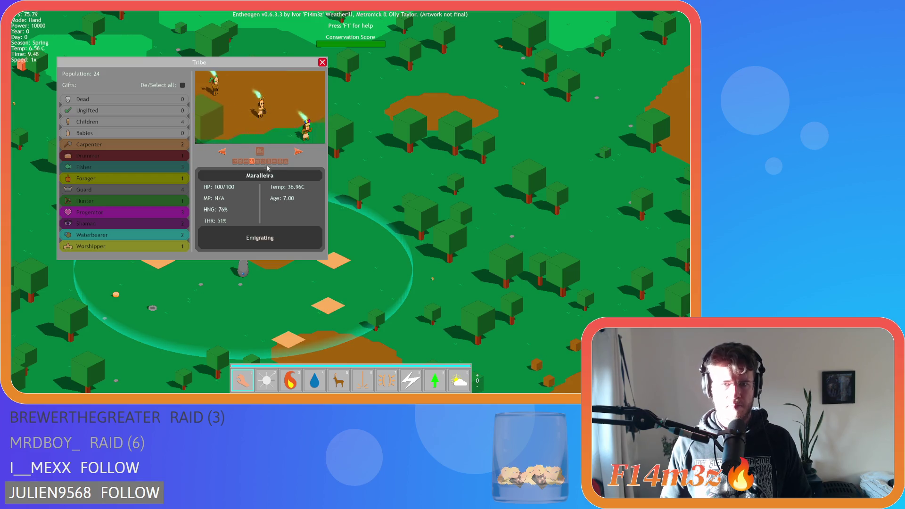
click(161, 178)
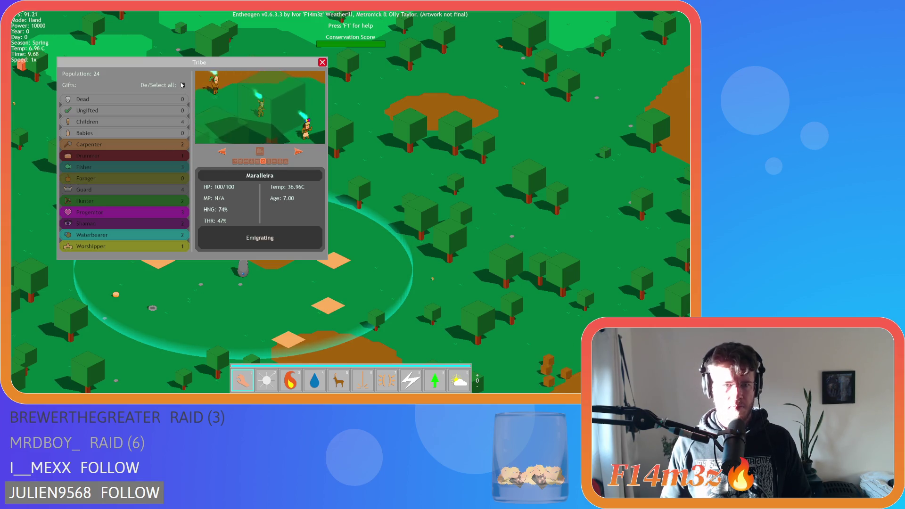
click(165, 166)
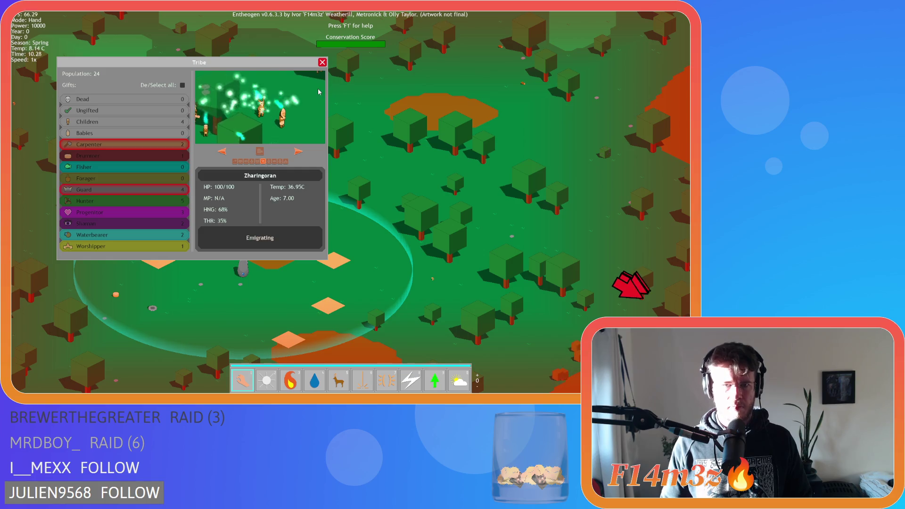
click(322, 62)
scroll(405, 160, down, 5)
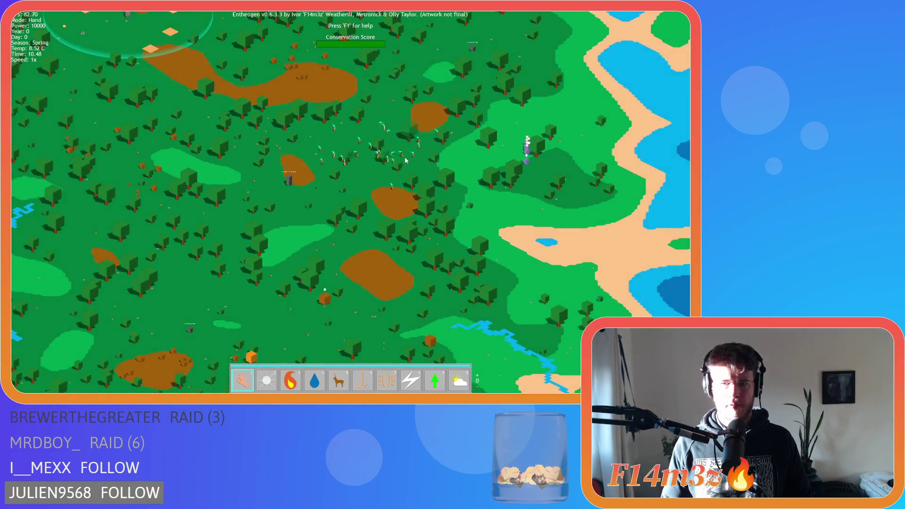
Pan and zoom around the Temperate Forest map to follow the migrating tribe
key(s)
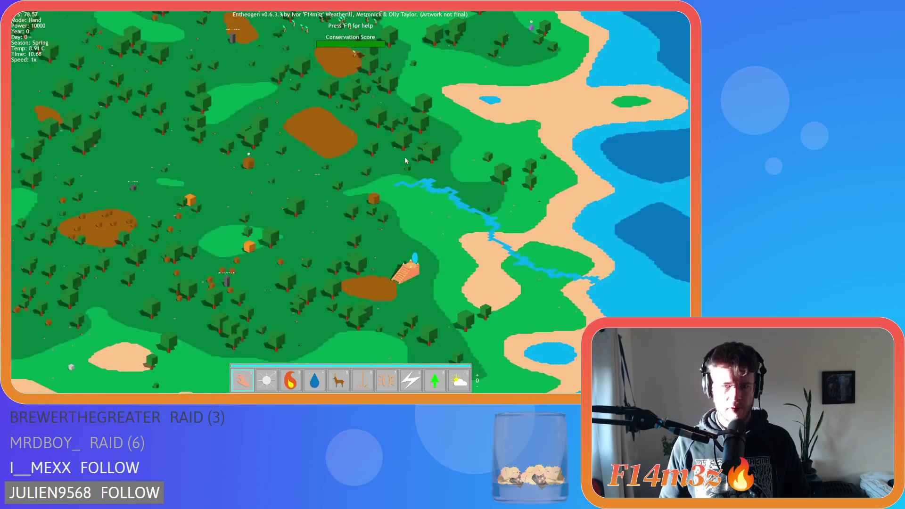
key(w)
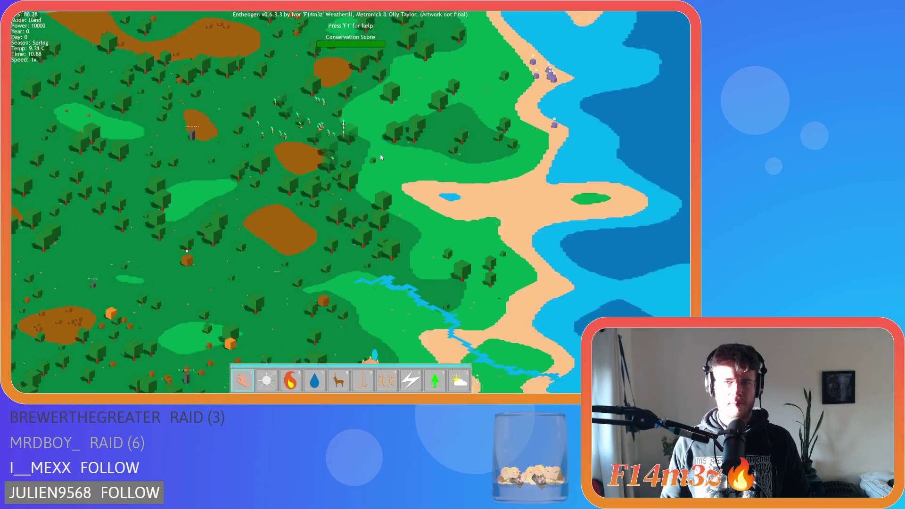
scroll(380, 154, up, 5)
key(d)
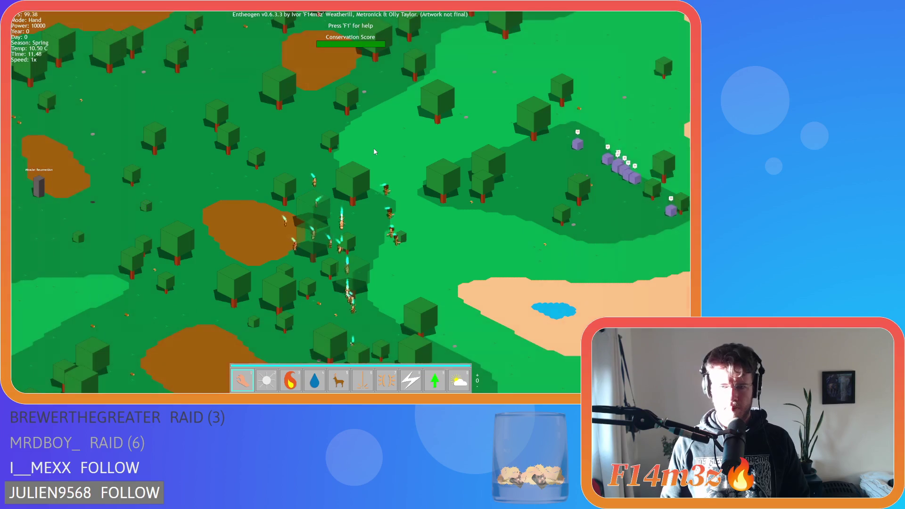
key(d)
key(s)
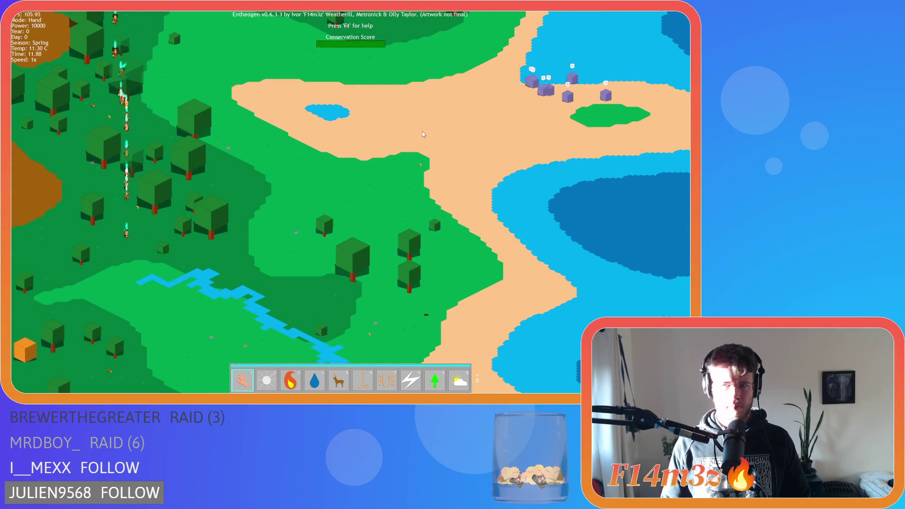
key(w)
key(d)
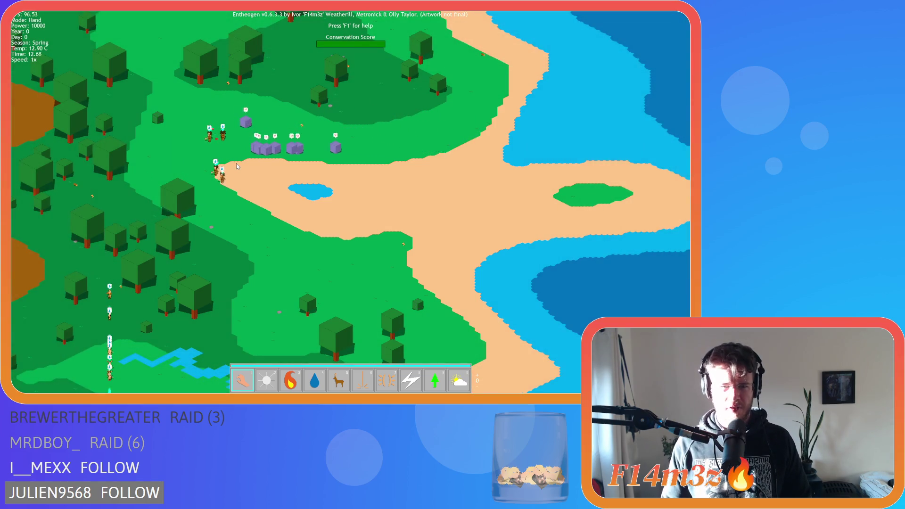
scroll(235, 166, down, 5)
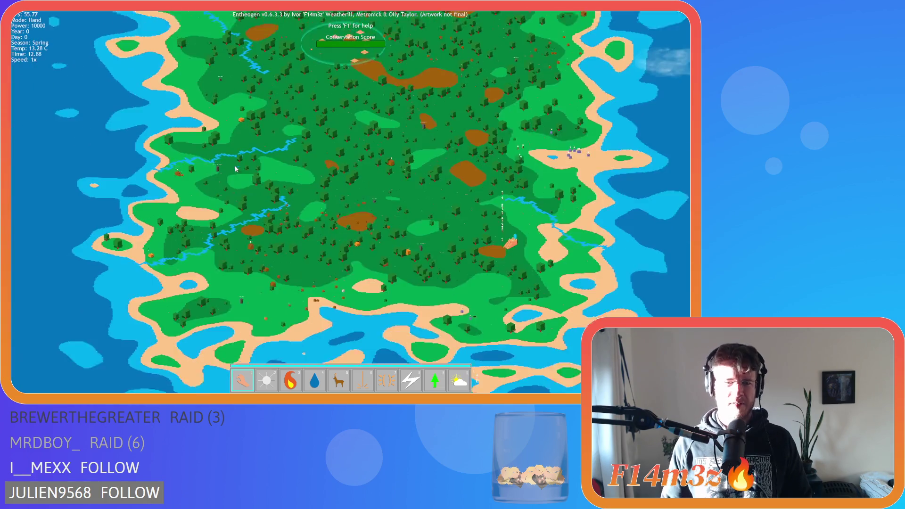
scroll(322, 195, up, 5)
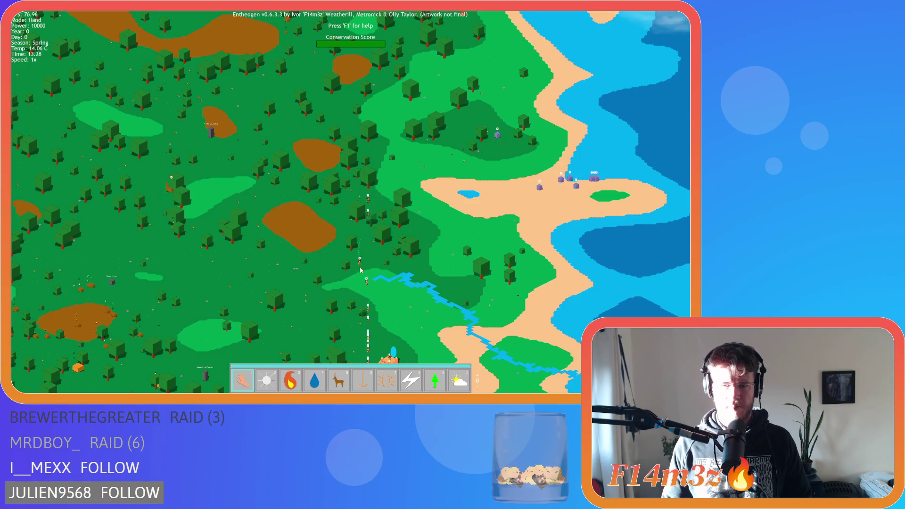
key(s)
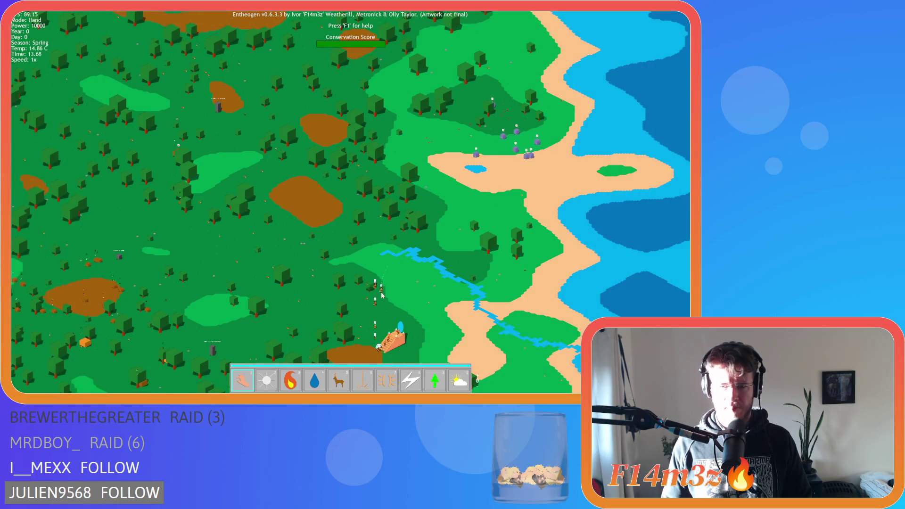
scroll(407, 301, up, 5)
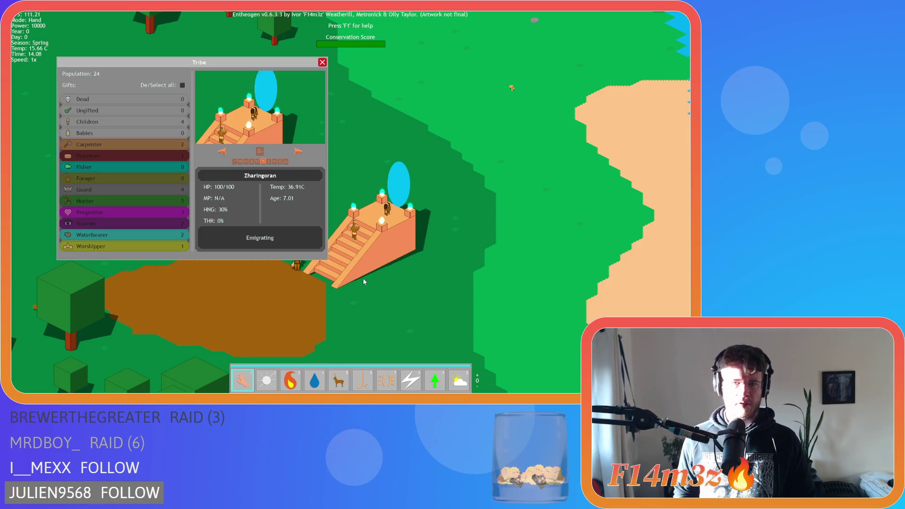
key(a)
key(a)
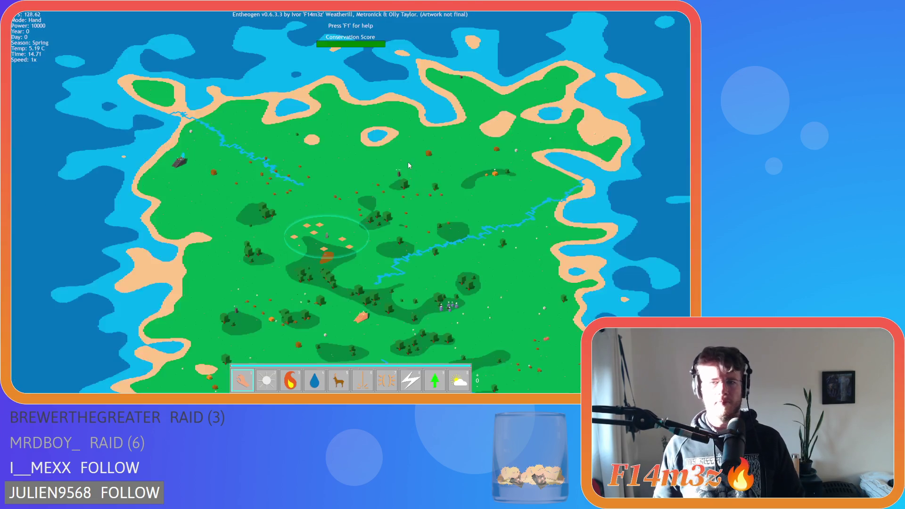
scroll(383, 178, down, 5)
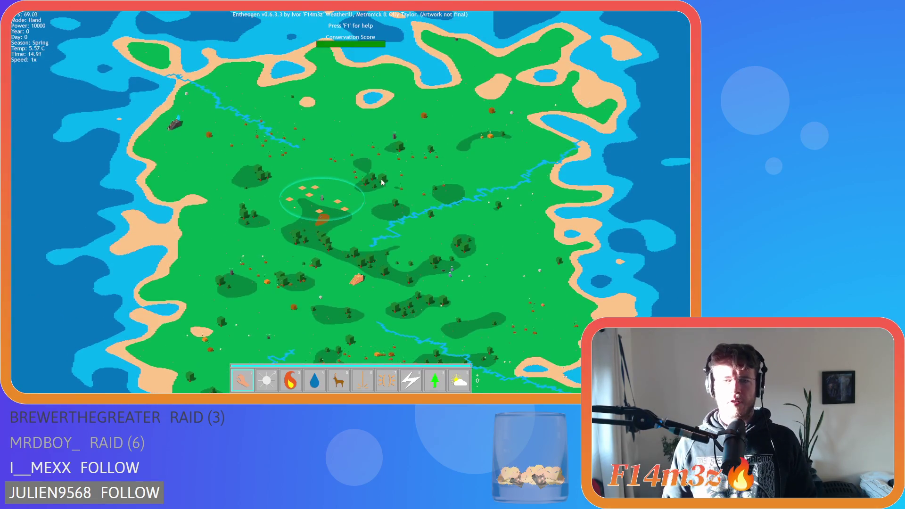
scroll(372, 193, up, 8)
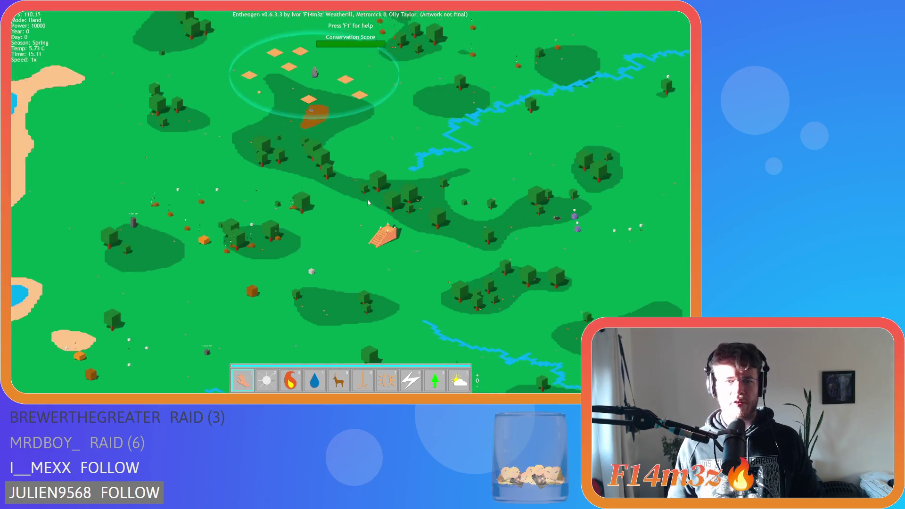
scroll(278, 193, up, 3)
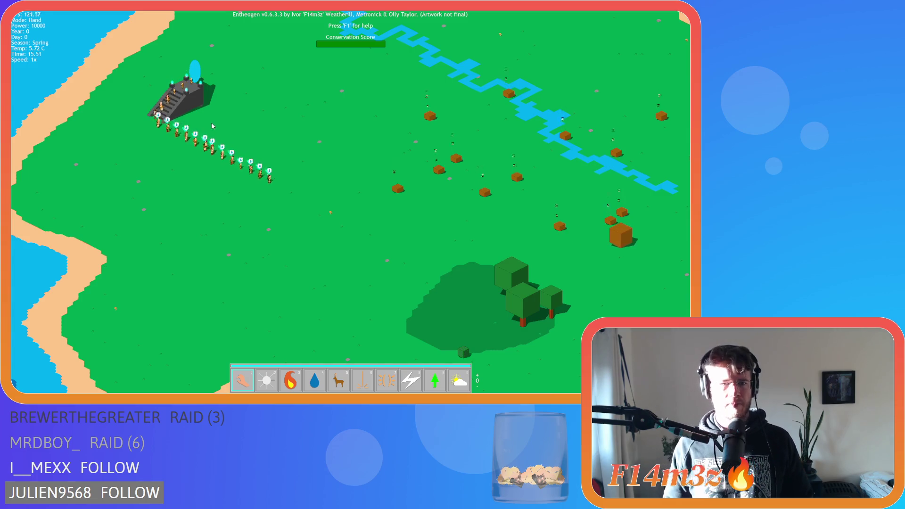
Activate the portal on the dark temple, confirm, watch the tribe march, then quit the game
click(199, 98)
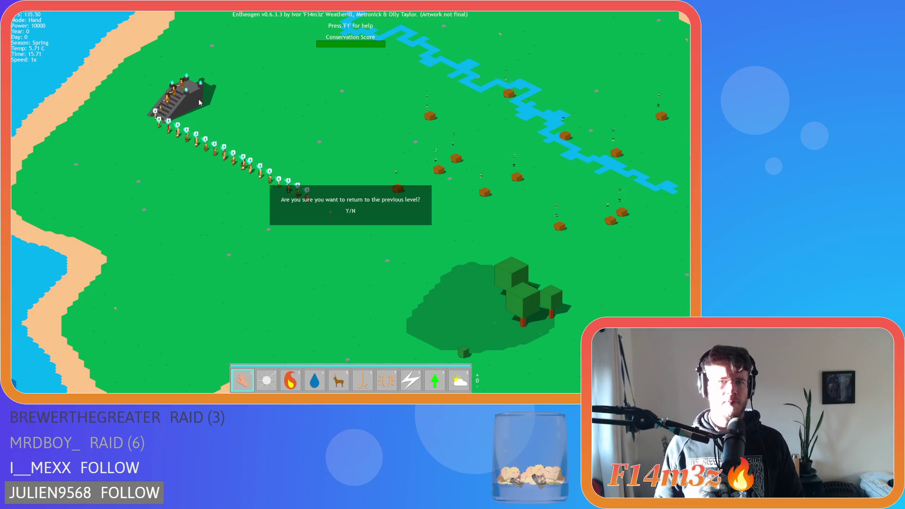
key(Return)
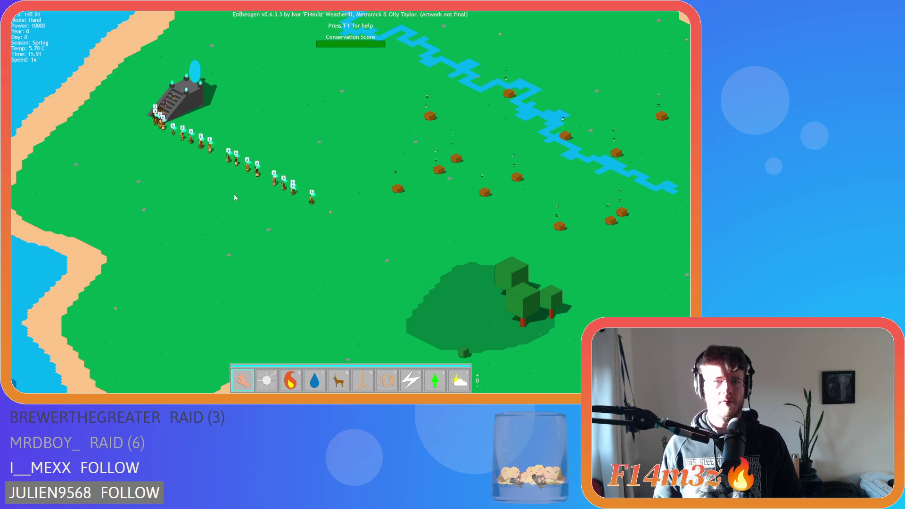
scroll(252, 196, up, 5)
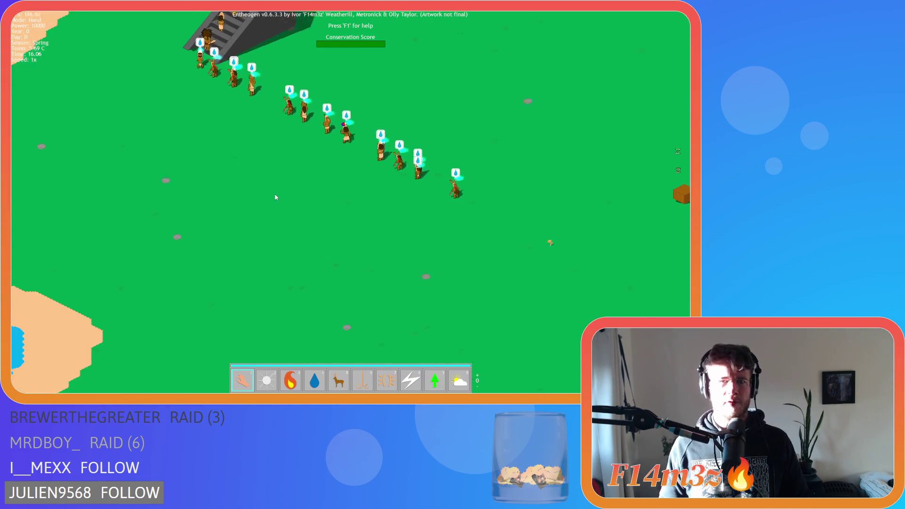
key(w)
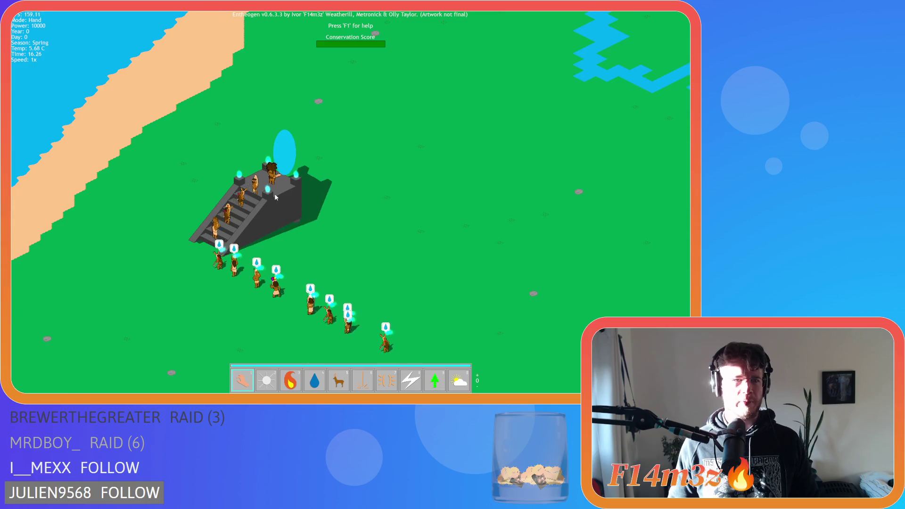
key(a)
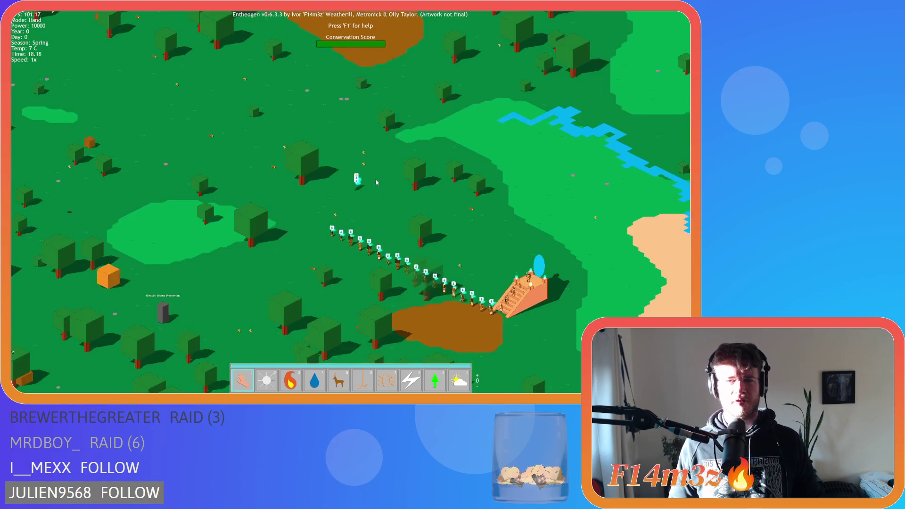
scroll(376, 182, down, 8)
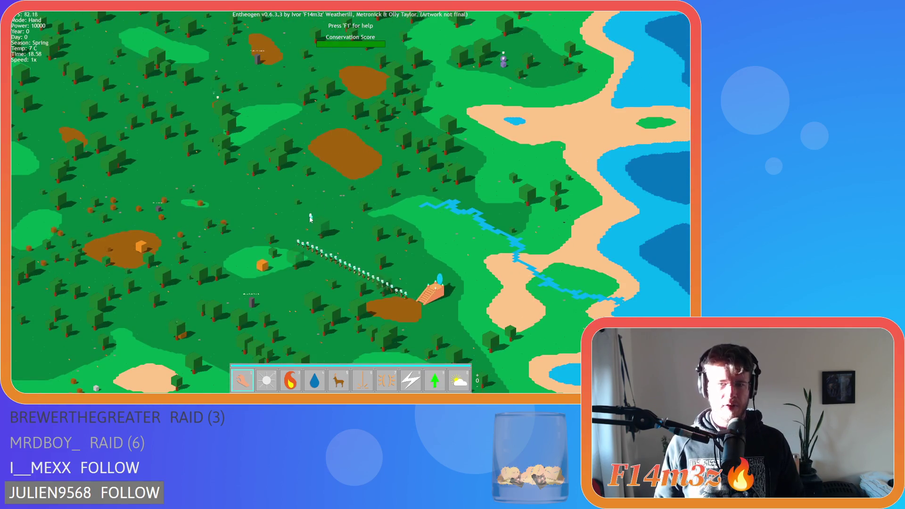
key(Escape)
Scroll through sc_getInstances down to the save calls near its end
scroll(346, 207, up, 5)
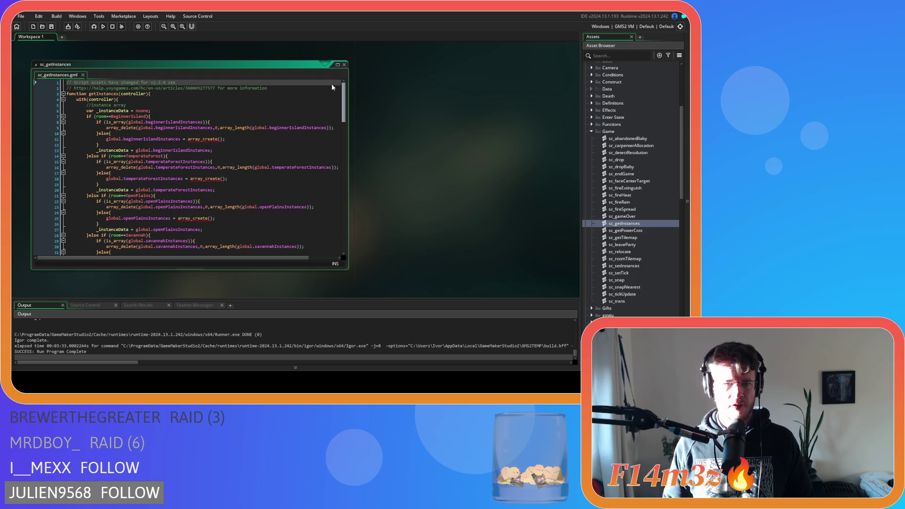
scroll(326, 165, down, 20)
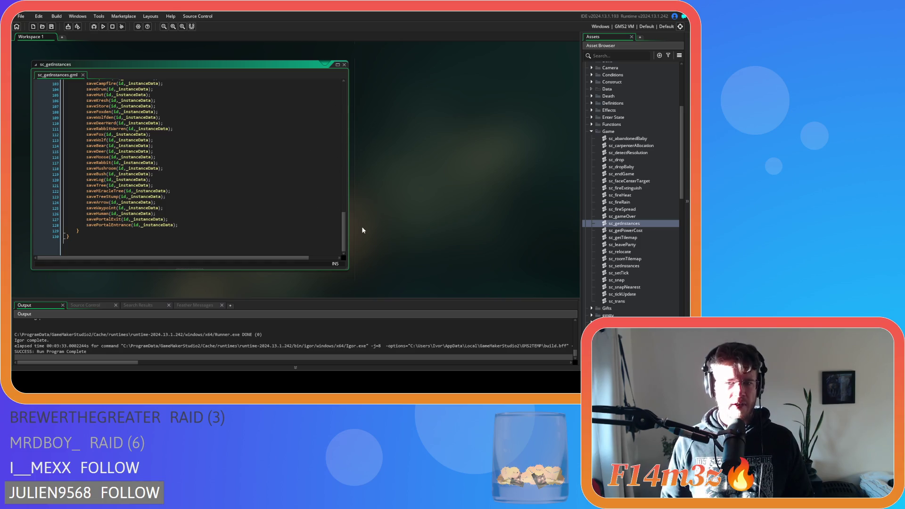
mouse_move(343, 226)
mouse_down()
mouse_move(350, 91)
mouse_move(316, 254)
mouse_up()
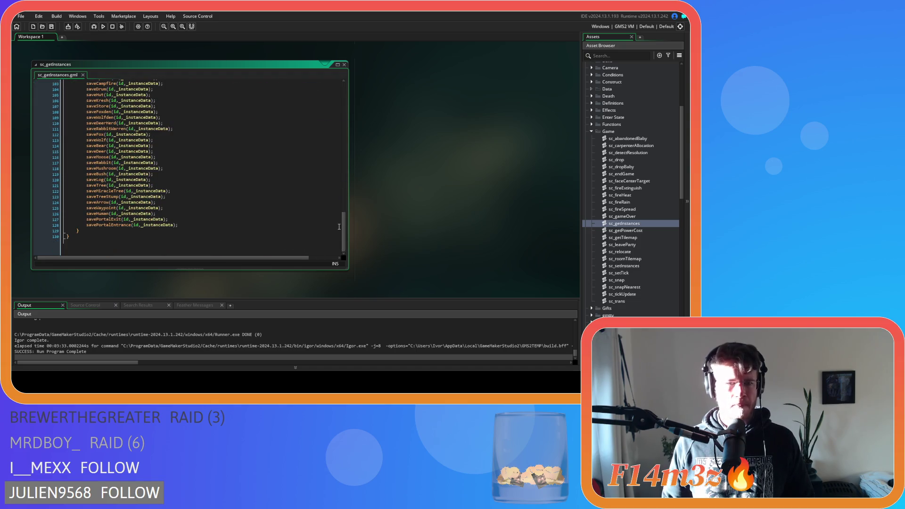
scroll(338, 227, up, 20)
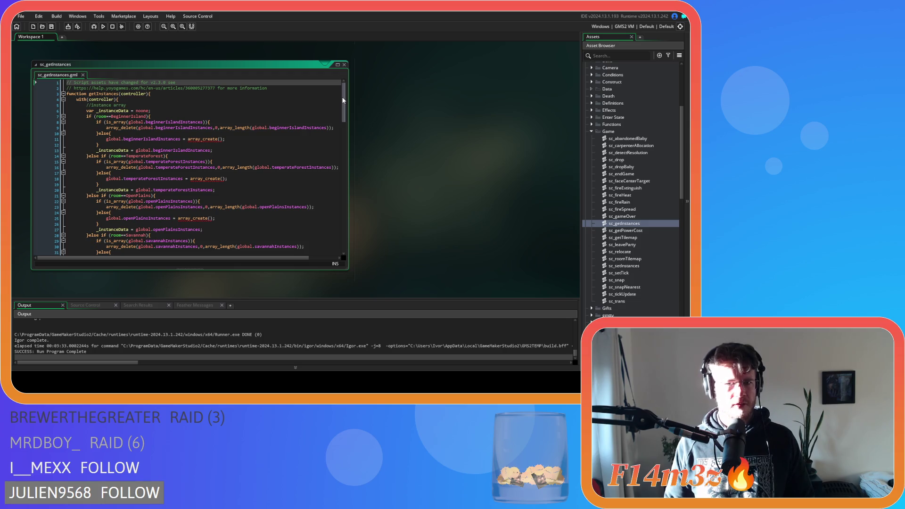
drag(342, 100, 311, 252)
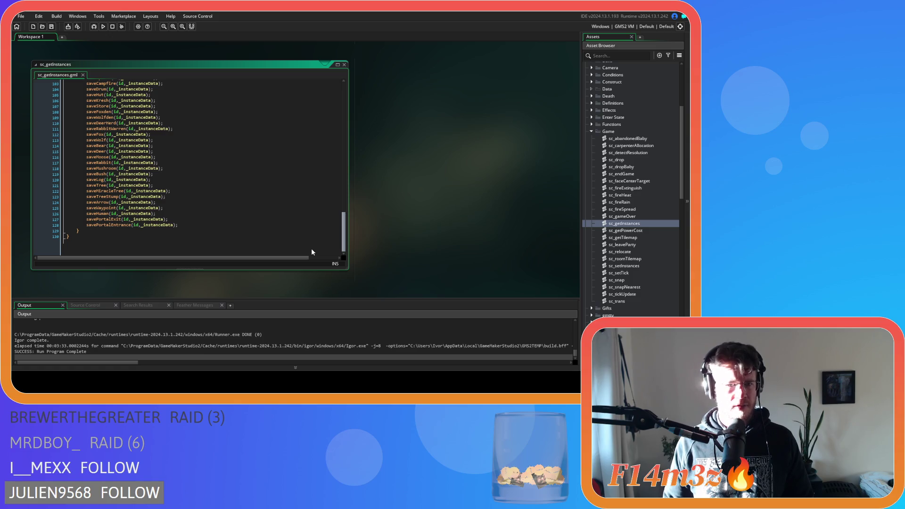
scroll(323, 217, up, 5)
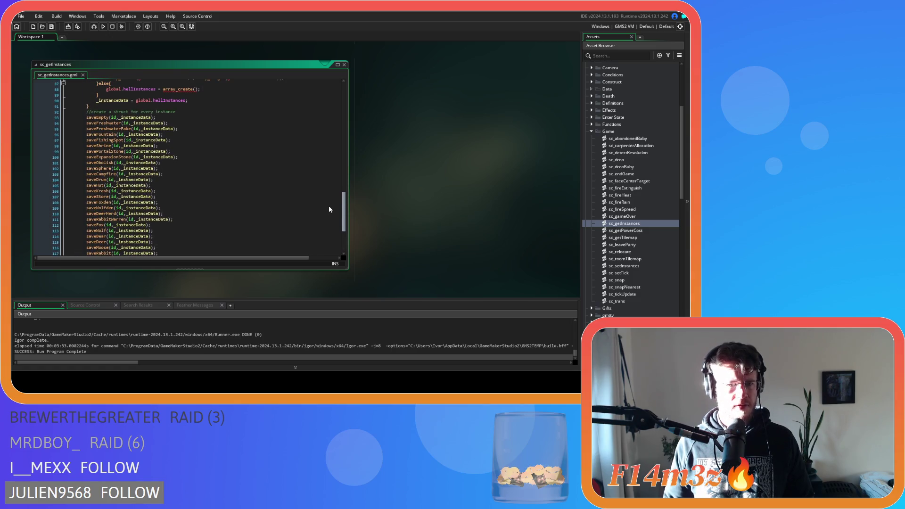
scroll(328, 209, down, 5)
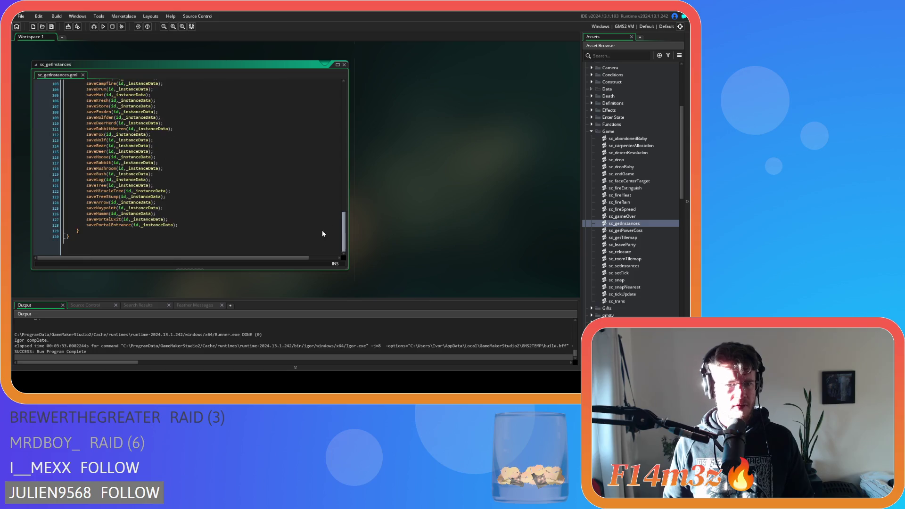
scroll(104, 214, up, 1)
Search for the saveHuman call on line 126, then collapse the Game scripts folder
double_click(104, 213)
double_click(96, 219)
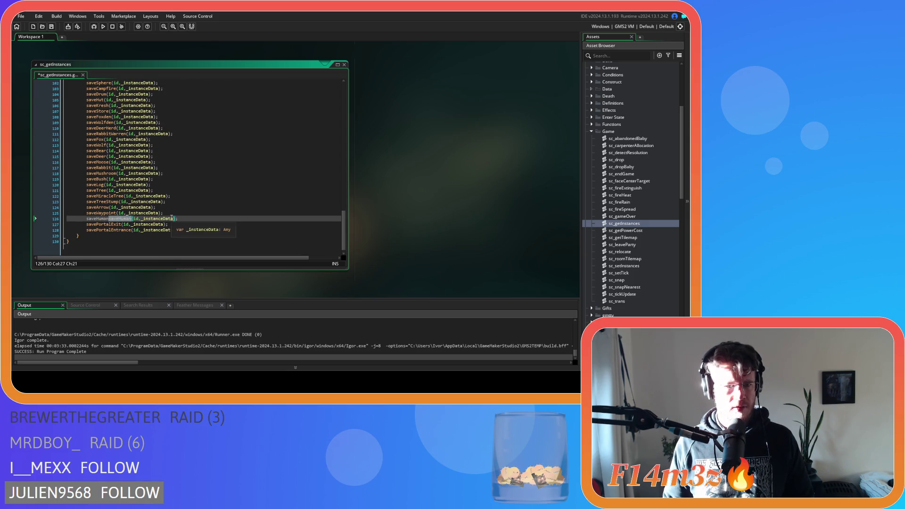
key(ctrl+f)
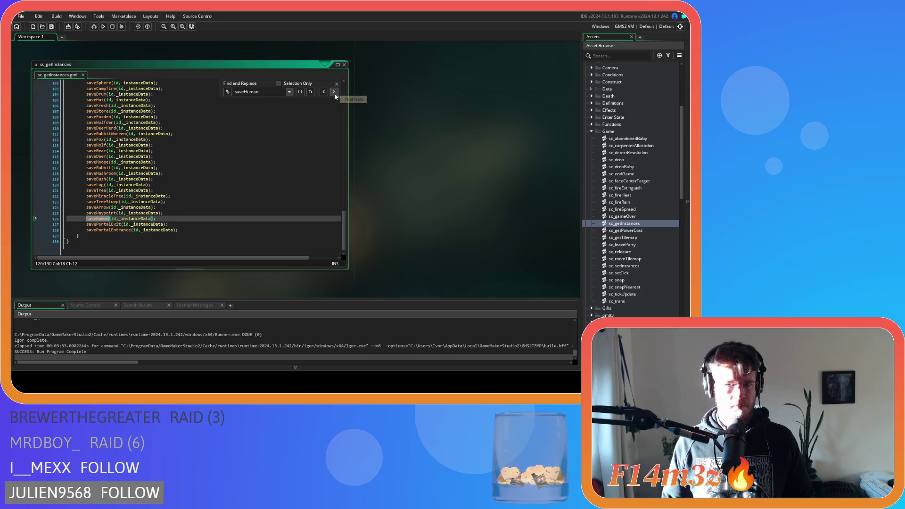
key(Escape)
click(215, 222)
click(219, 219)
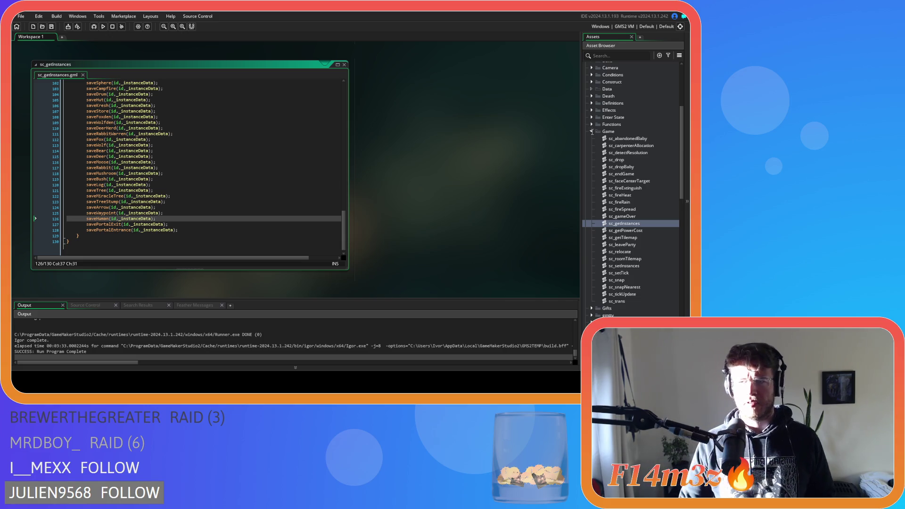
click(592, 133)
scroll(592, 136, up, 5)
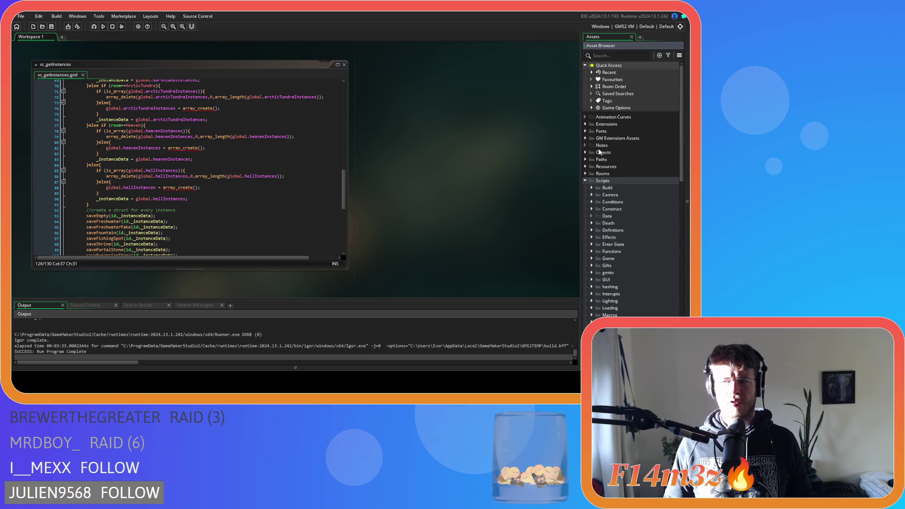
Open ob_human from Objects > Animal > Human
click(585, 152)
click(592, 159)
click(597, 166)
click(614, 174)
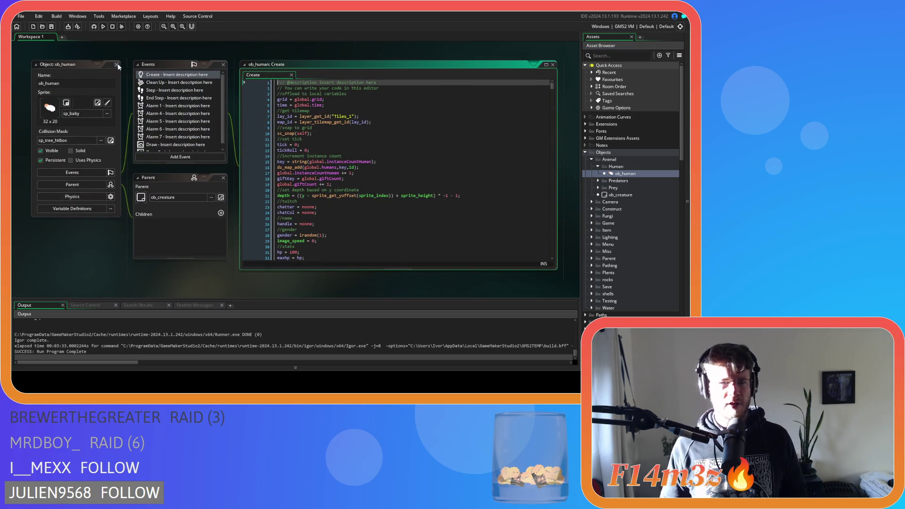
scroll(154, 138, down, 5)
scroll(208, 187, up, 2)
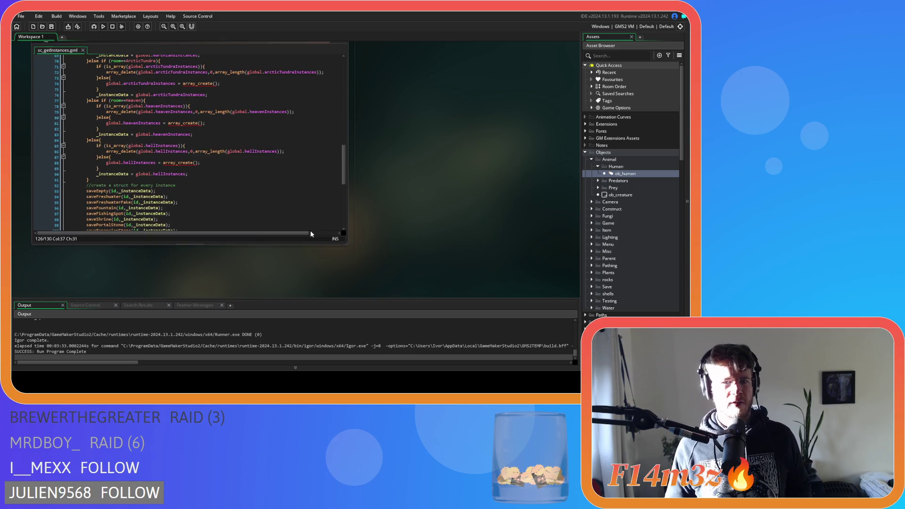
mouse_move(343, 185)
mouse_down()
mouse_move(350, 230)
mouse_move(344, 75)
mouse_up()
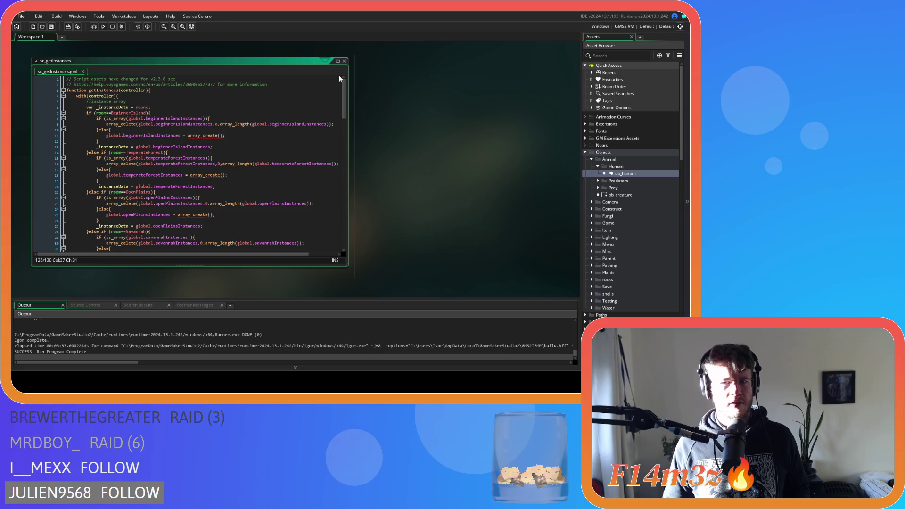
Close sc_getInstances and open sc_saveHuman from the Save scripts
click(344, 62)
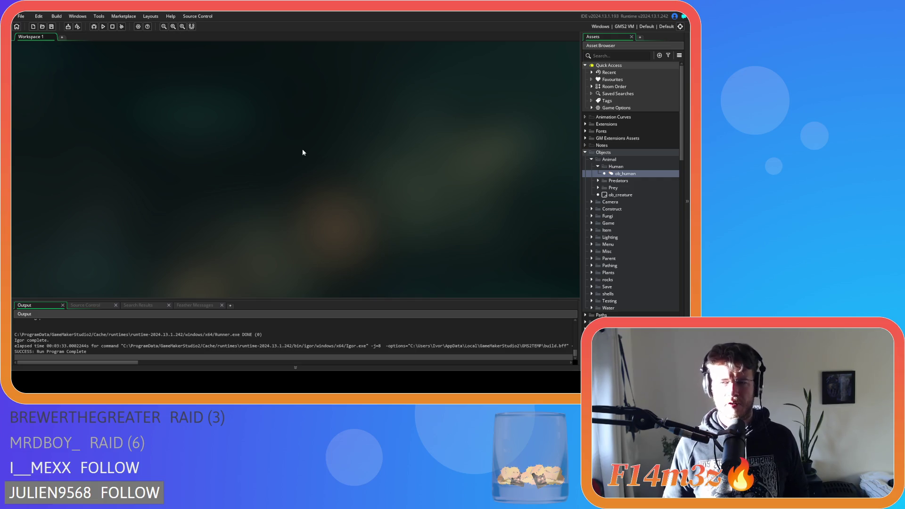
click(627, 175)
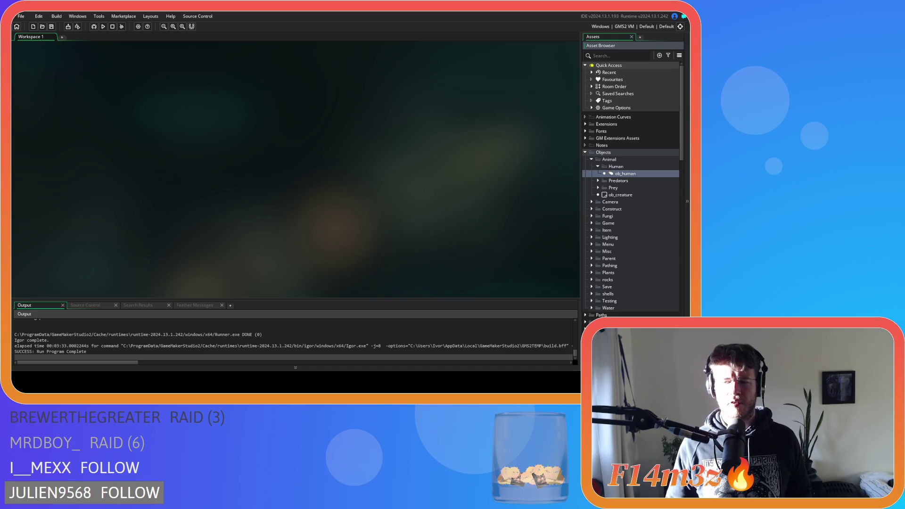
scroll(630, 188, down, 15)
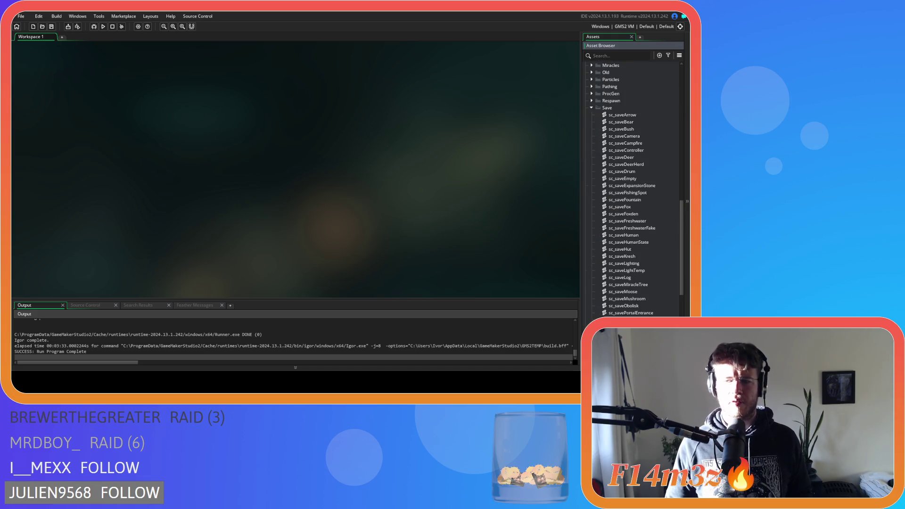
scroll(636, 189, down, 6)
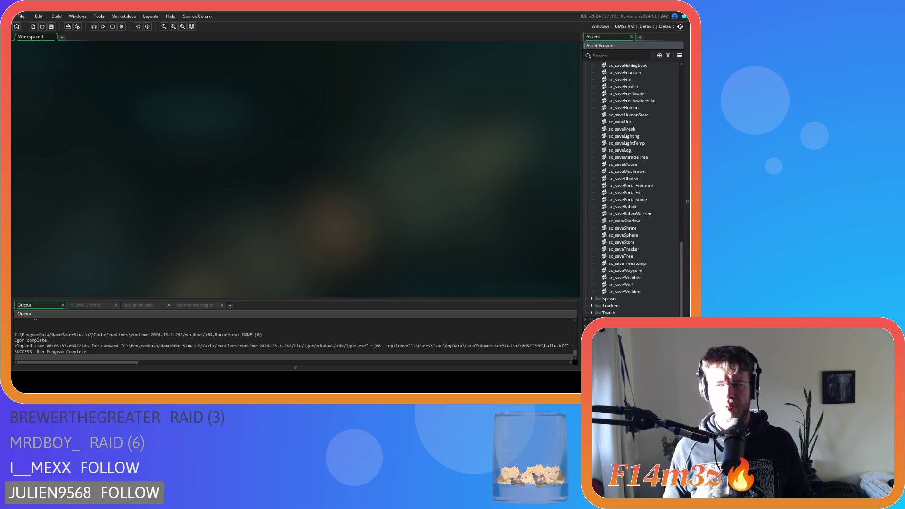
scroll(631, 188, up, 1)
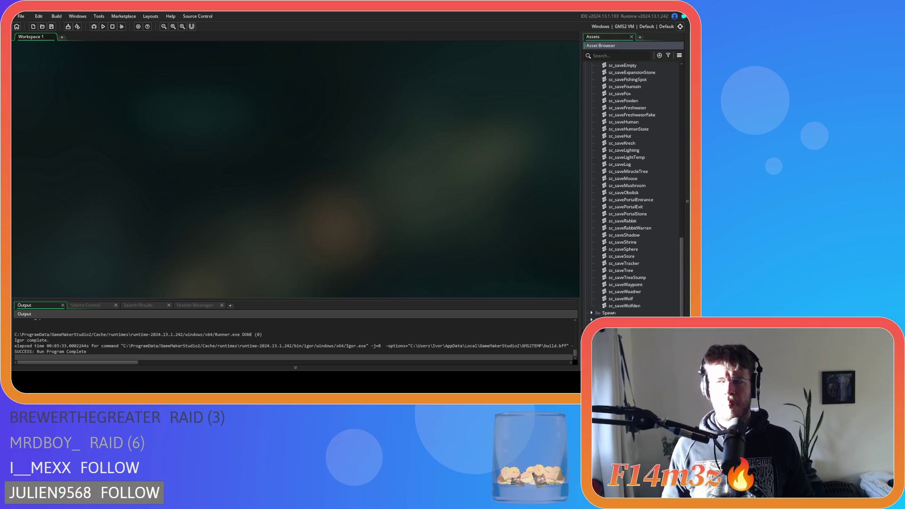
double_click(623, 122)
mouse_move(343, 103)
mouse_down()
mouse_move(344, 238)
mouse_move(349, 98)
mouse_up()
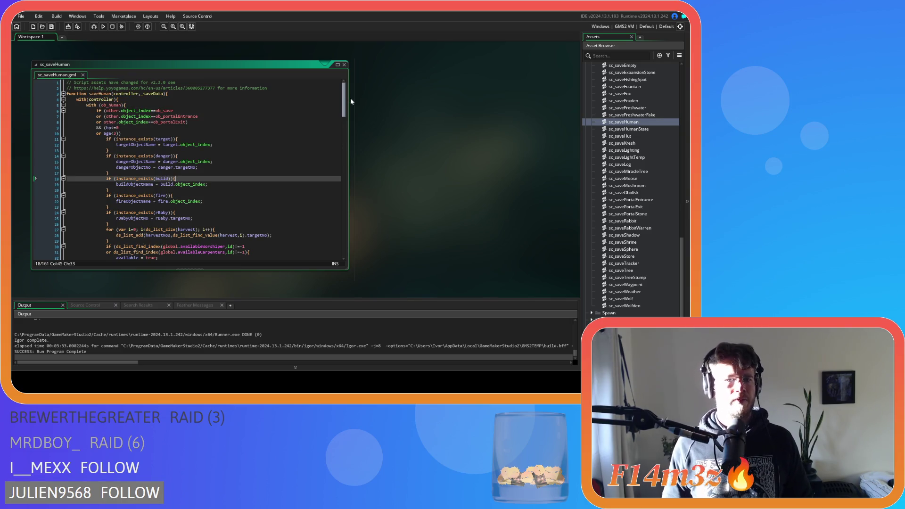
Add a closing bracket after 'age<3)' at the end of line 10
click(177, 110)
click(105, 110)
key(Left)
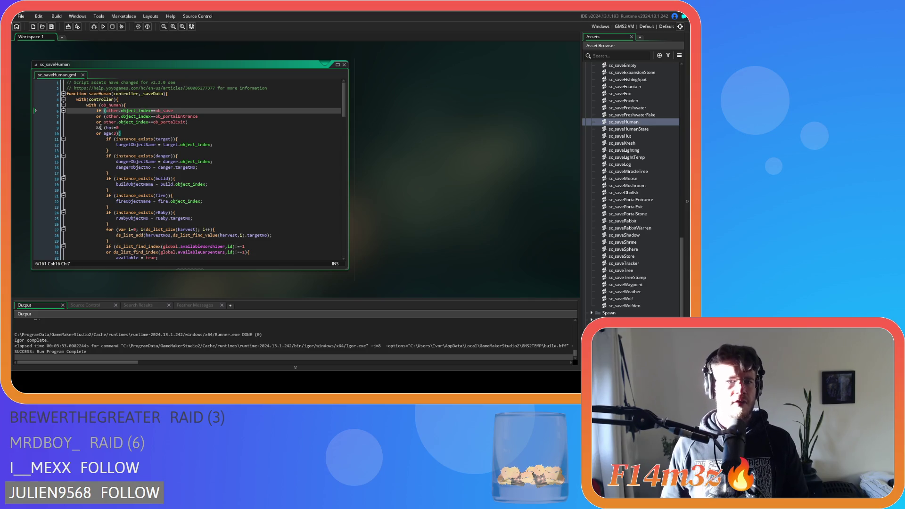
key(Down)
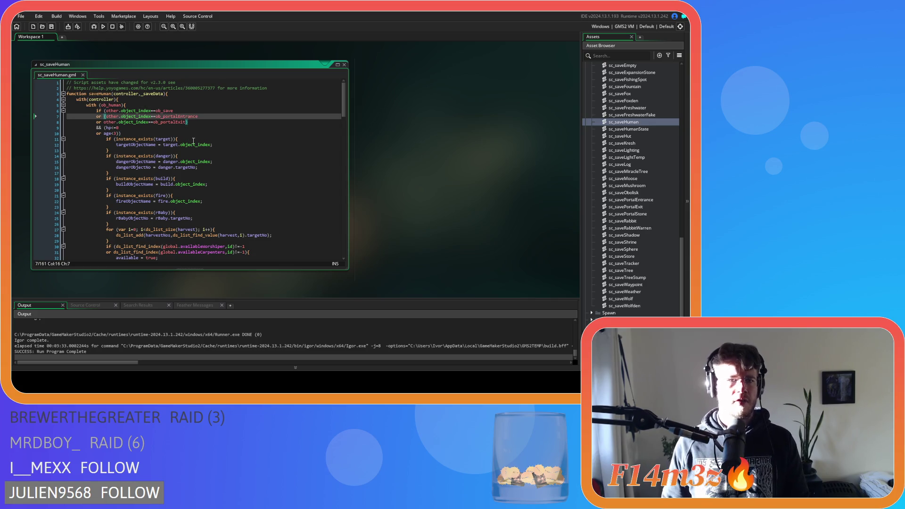
key(Down)
key(Down)
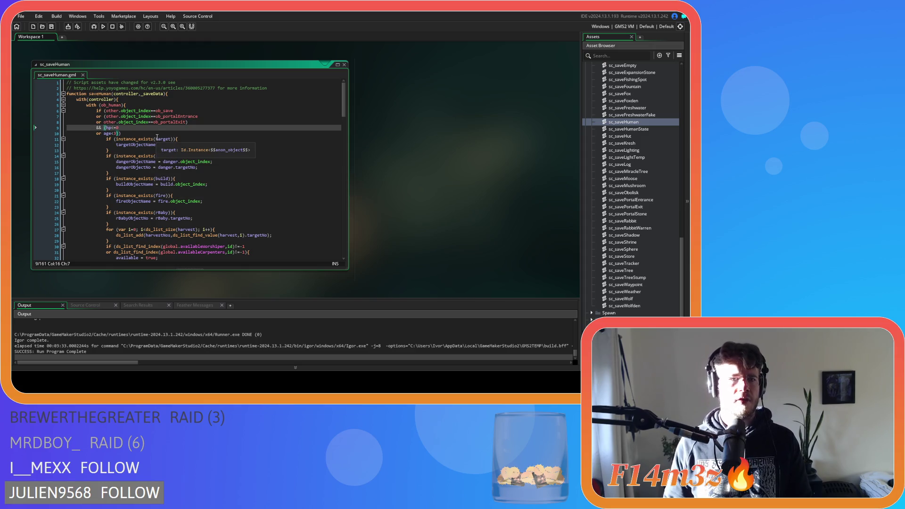
key(Up)
key(Up)
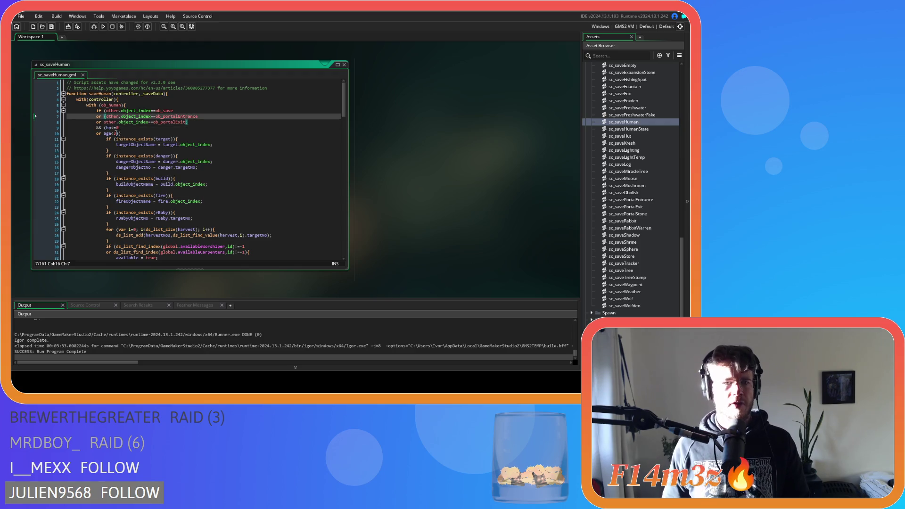
click(136, 133)
text())
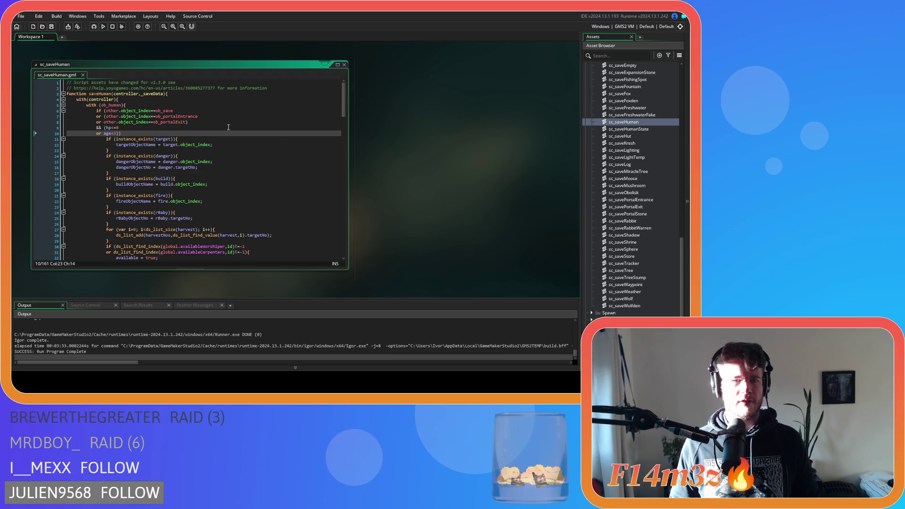
Insert opening brackets before 'other' on lines 6 and 7
click(105, 111)
key(Down)
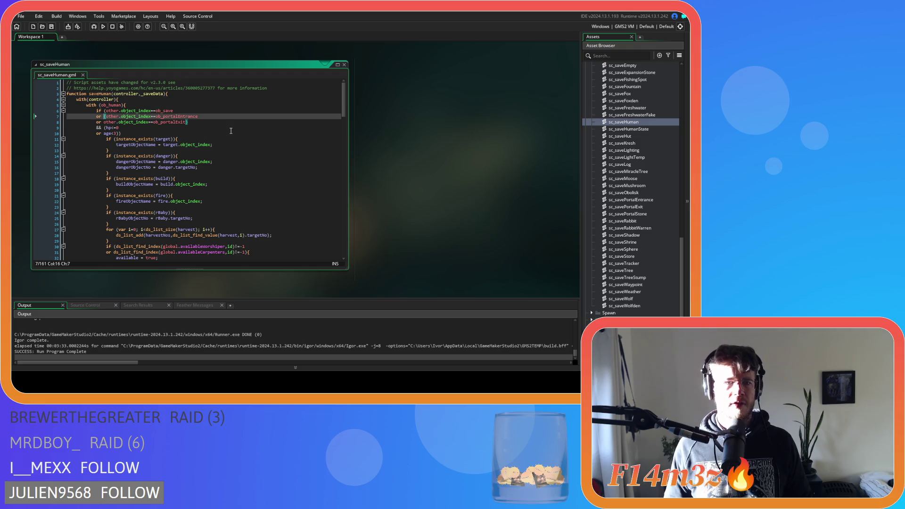
drag(173, 110, 162, 111)
click(106, 111)
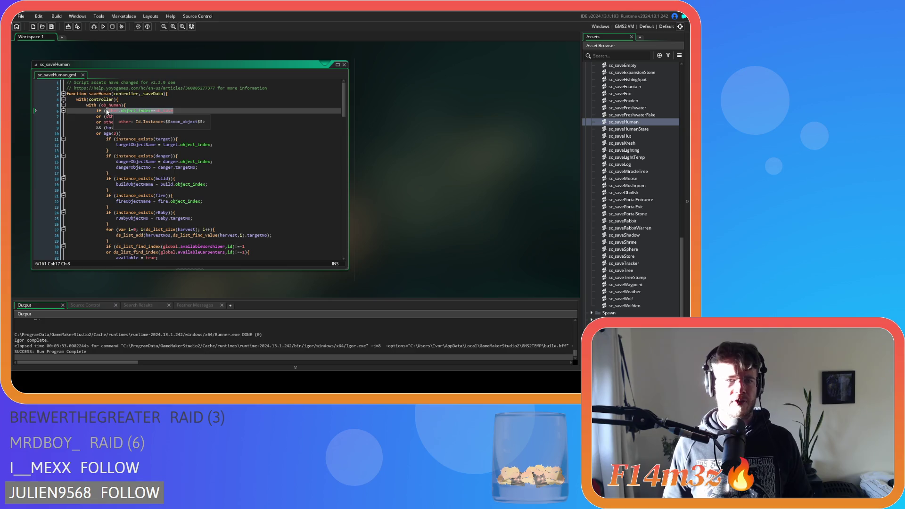
click(111, 99)
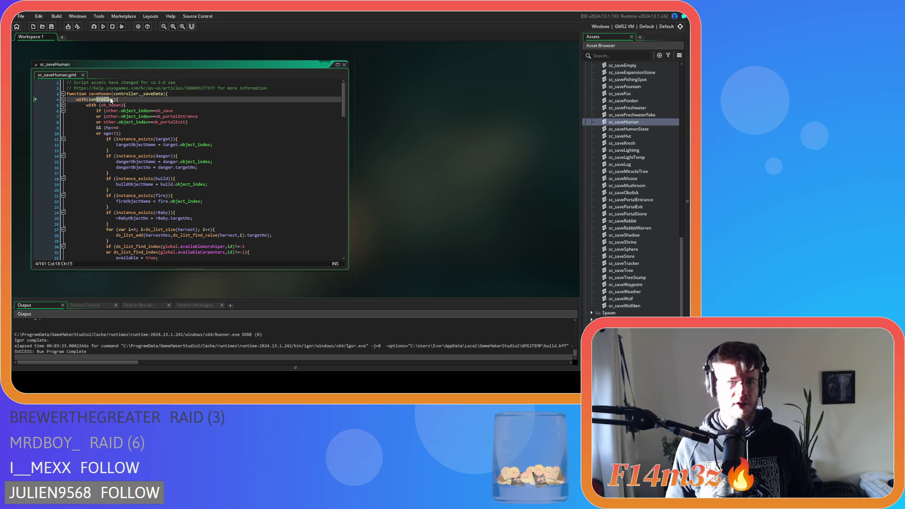
drag(173, 111, 105, 114)
click(104, 116)
text(()
click(105, 111)
text(()
Review the regrouped ob_save, ob_portalEntrance, ob_portalExit and age checks for matching parentheses
click(174, 112)
drag(175, 112, 112, 113)
drag(132, 156, 134, 184)
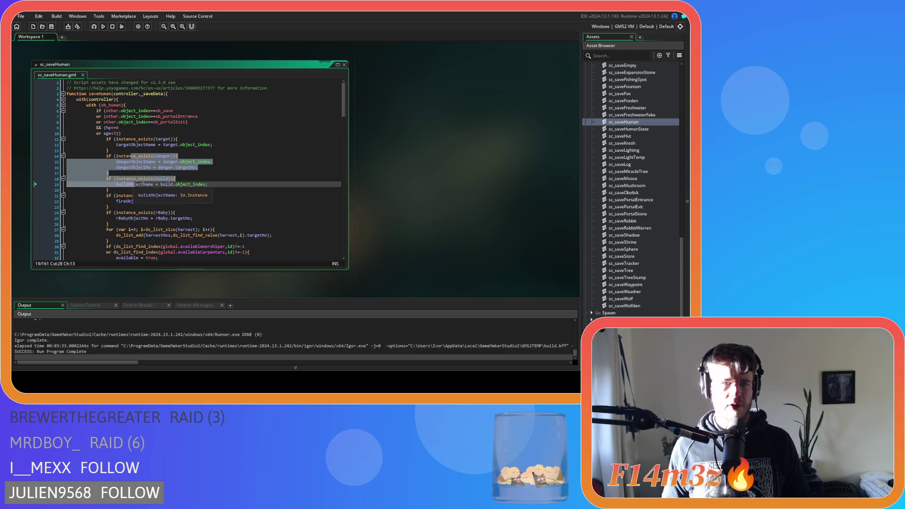
click(104, 116)
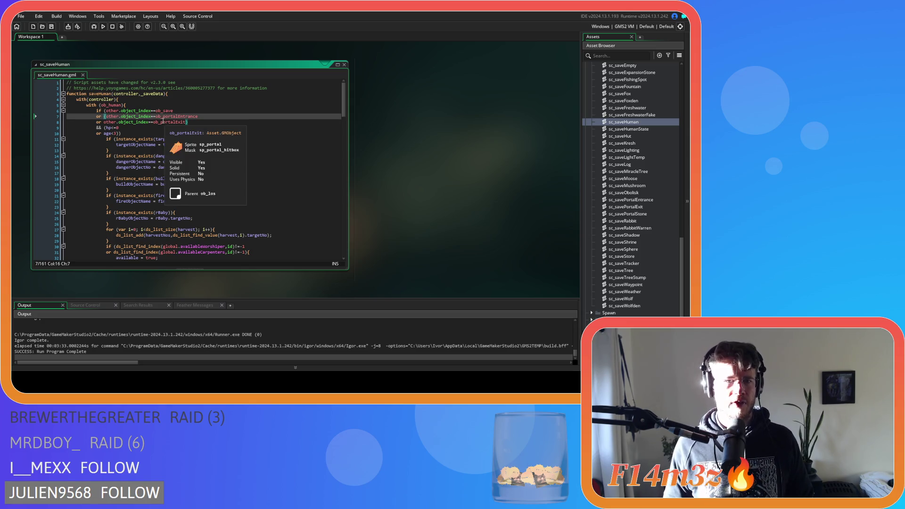
mouse_move(155, 116)
mouse_down()
mouse_move(181, 118)
mouse_move(177, 125)
mouse_up()
click(107, 122)
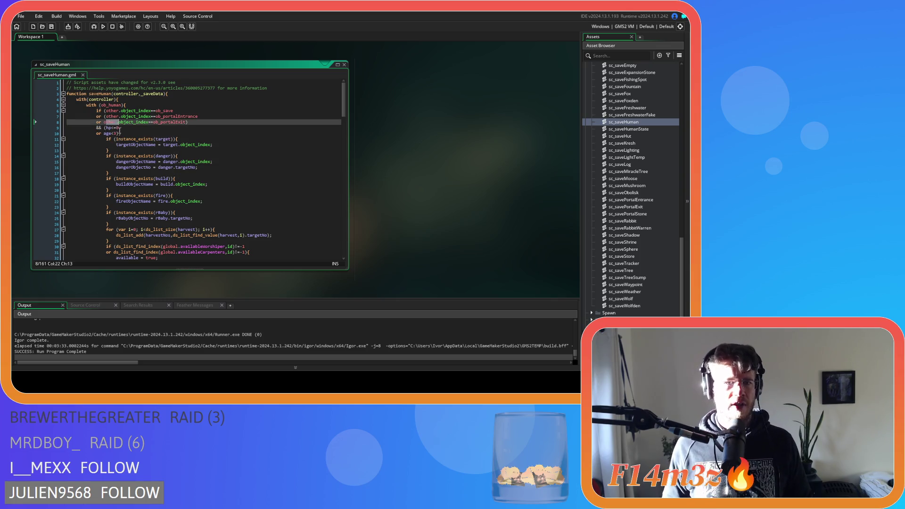
drag(102, 134, 116, 136)
click(137, 132)
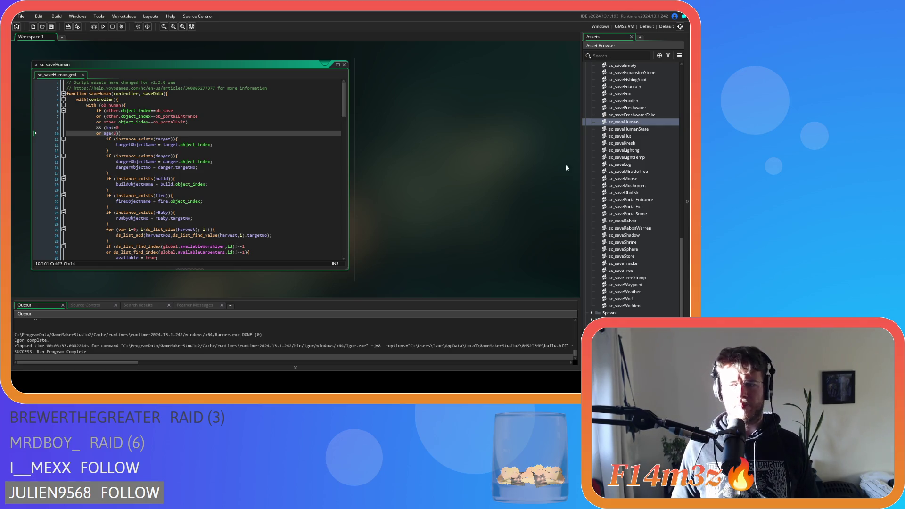
scroll(598, 178, up, 15)
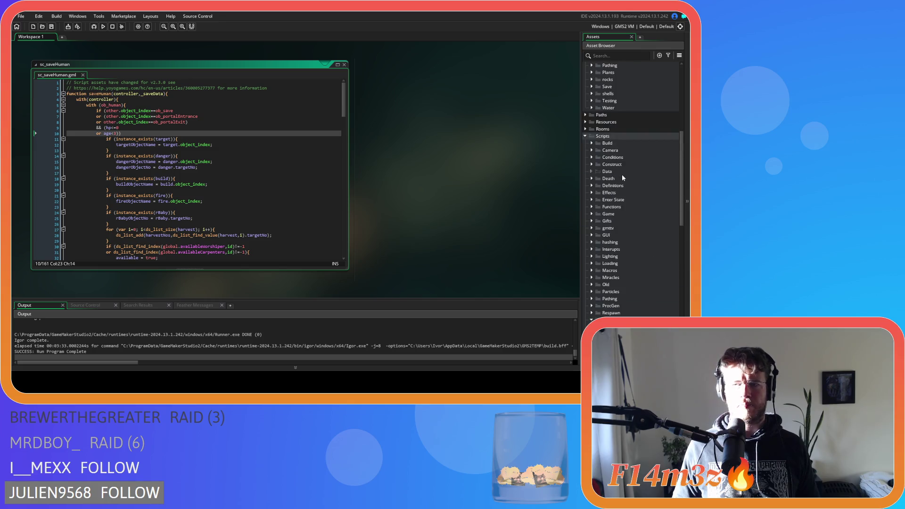
scroll(621, 179, up, 3)
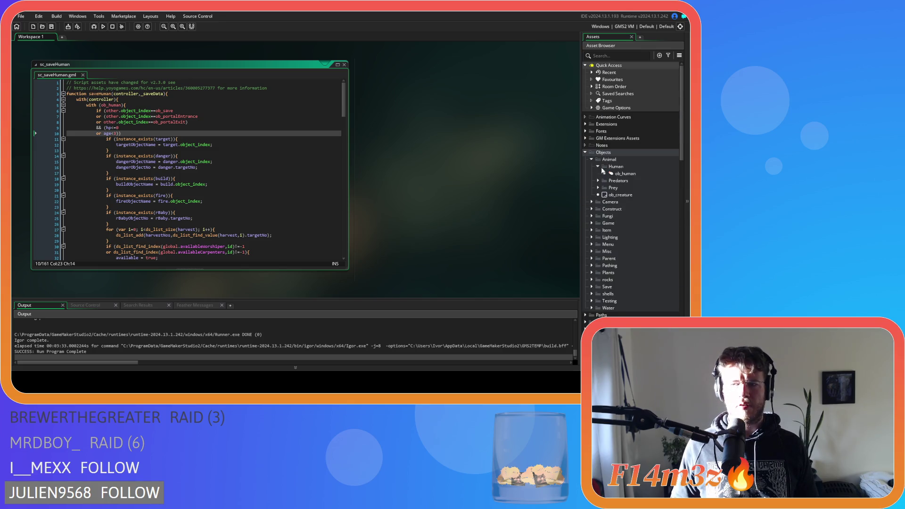
Open ob_human's Create code and search 'state_stasis' until its function definition shows
click(612, 174)
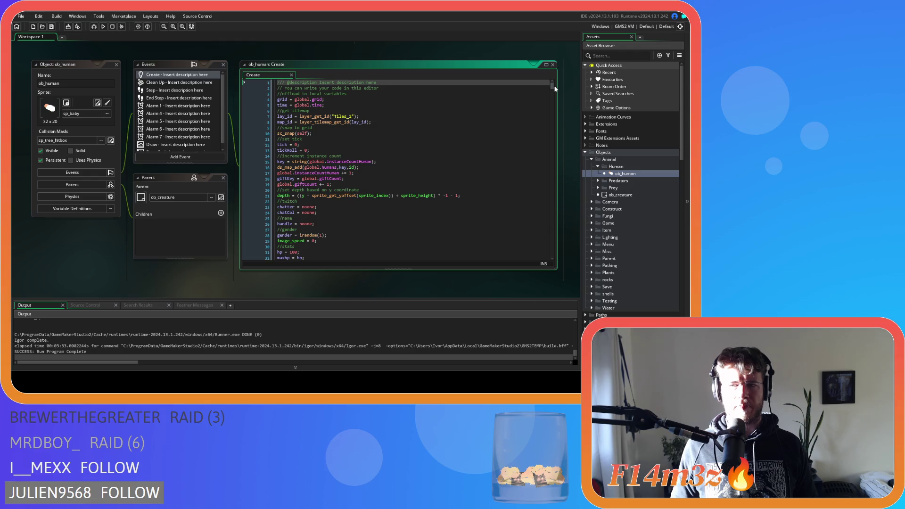
click(514, 106)
key(ctrl+f)
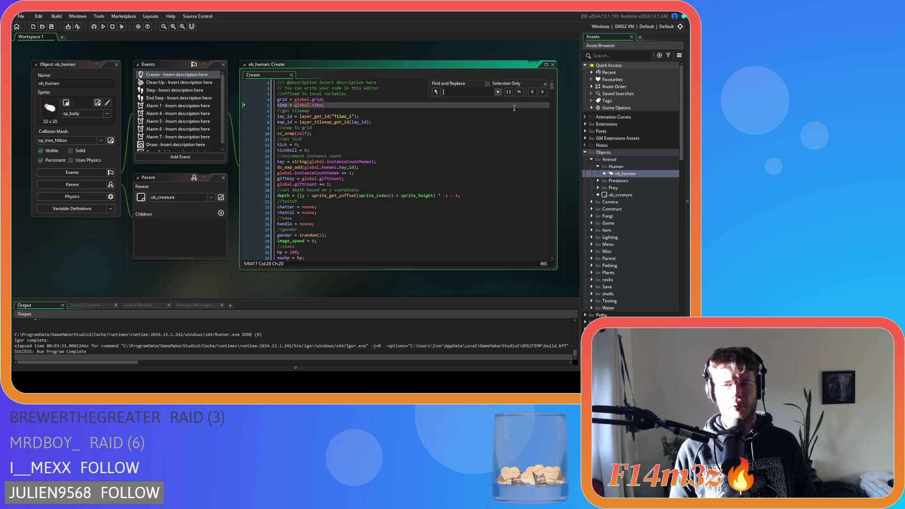
text(state_s)
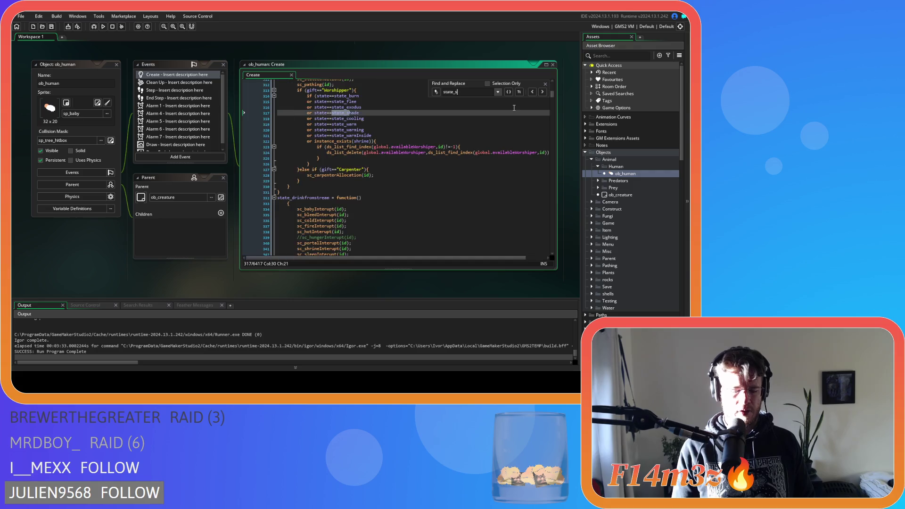
text(tasis)
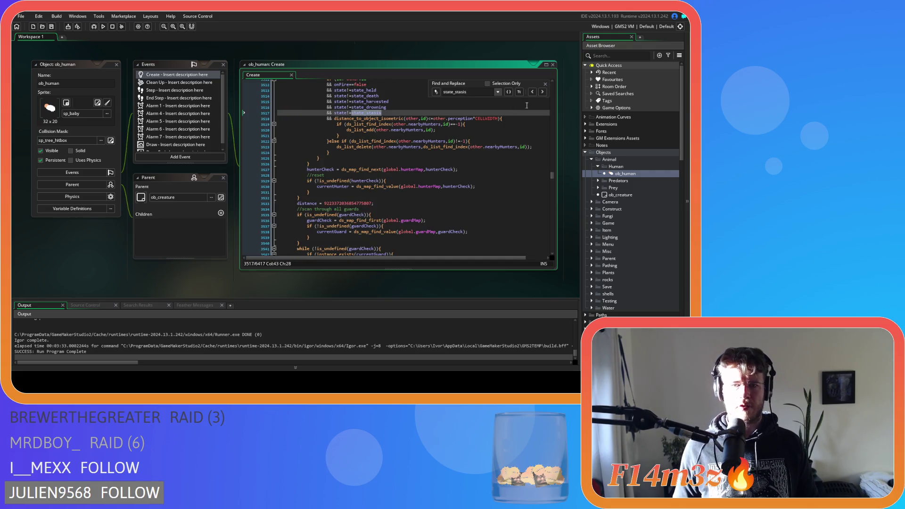
click(540, 92)
click(541, 92)
click(541, 92)
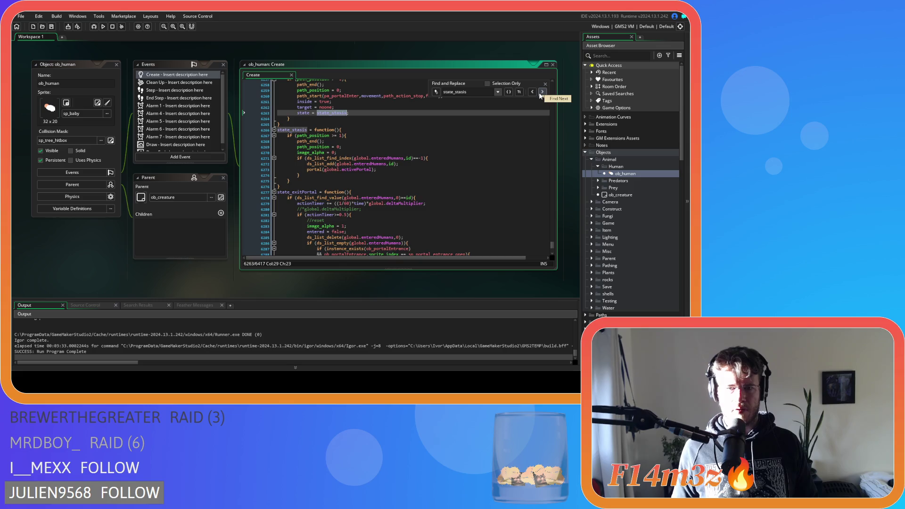
click(541, 92)
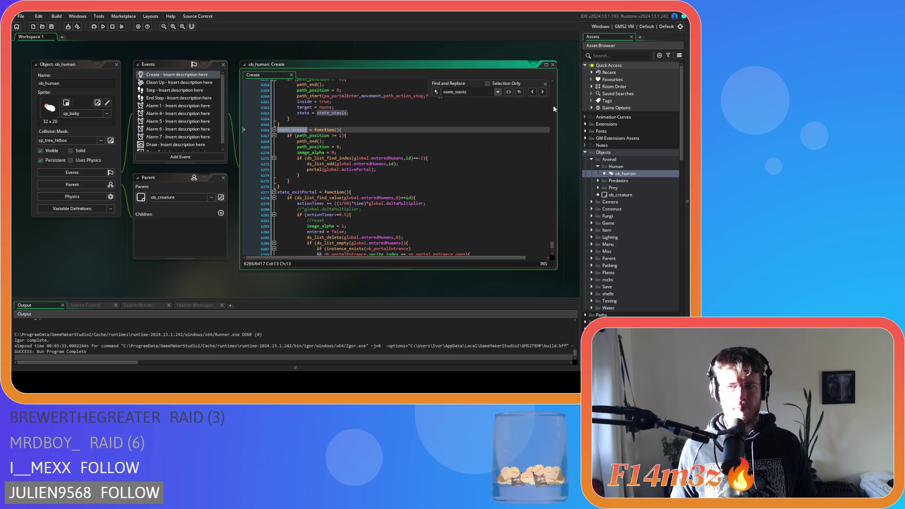
click(544, 85)
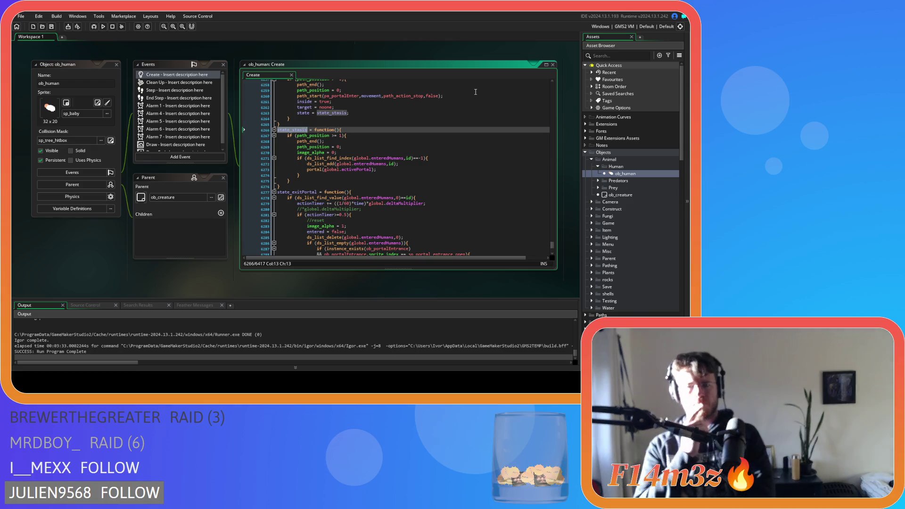
click(309, 169)
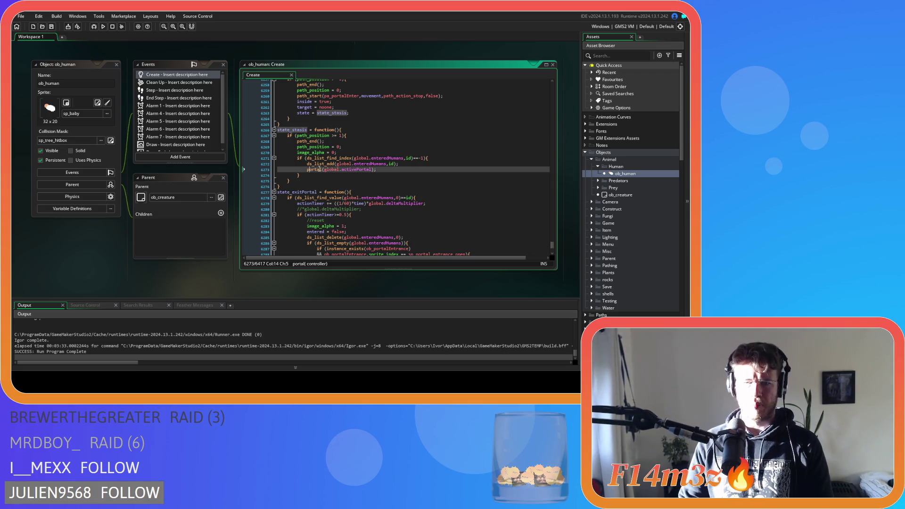
Open sc_portal and inspect its with (controller) block and getInstances(id) call on line 23
scroll(177, 250, down, 5)
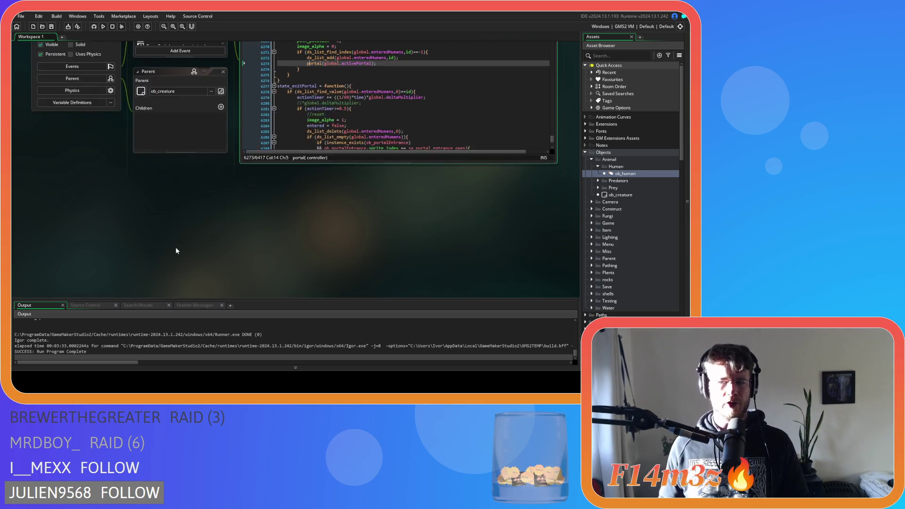
scroll(399, 194, down, 2)
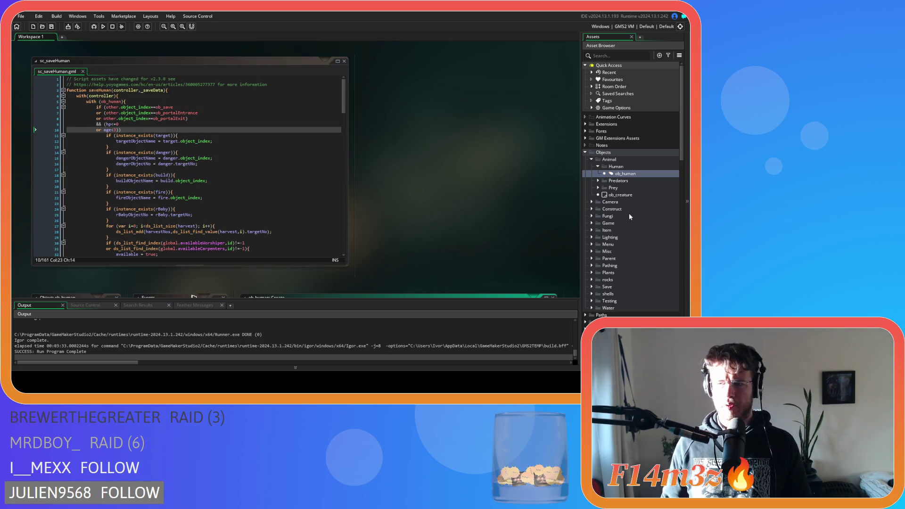
scroll(629, 213, down, 8)
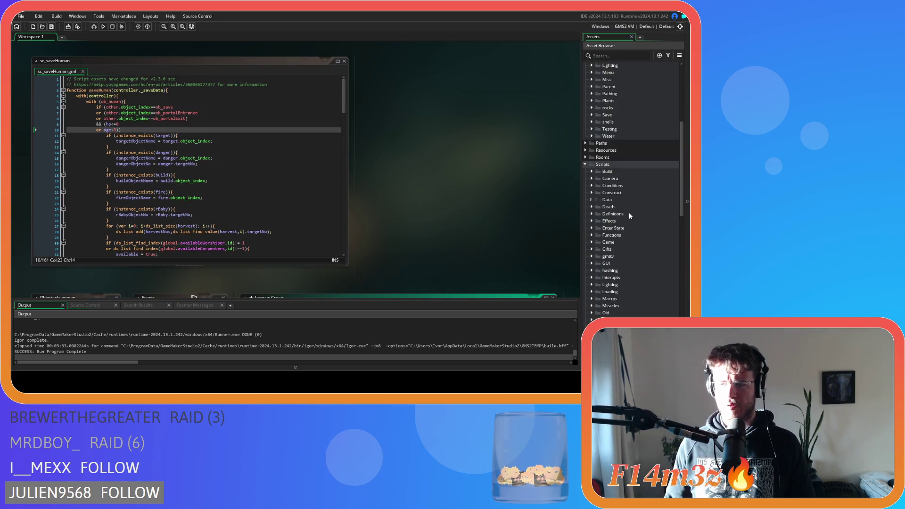
click(592, 193)
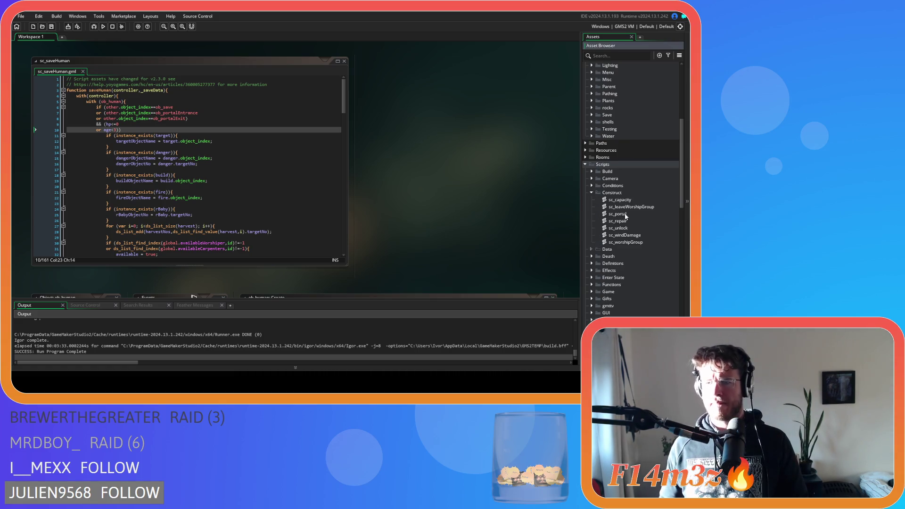
double_click(626, 215)
click(97, 100)
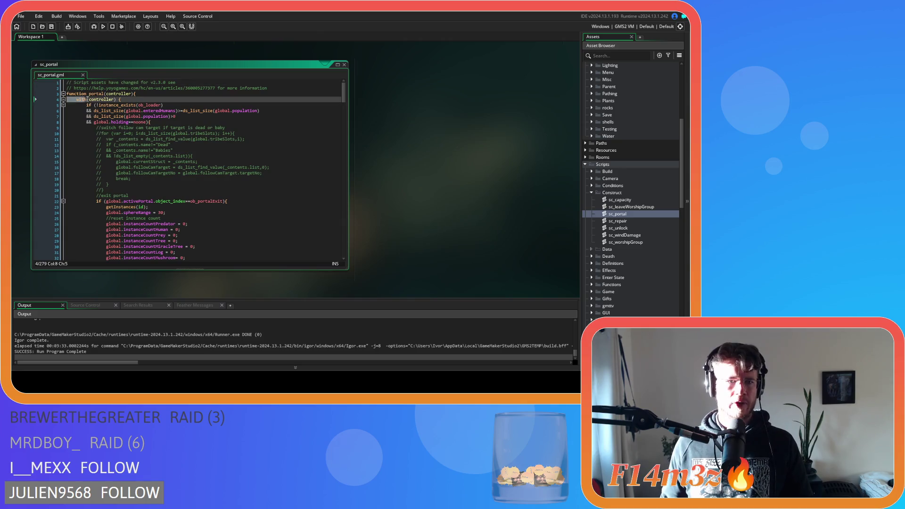
drag(97, 100, 142, 100)
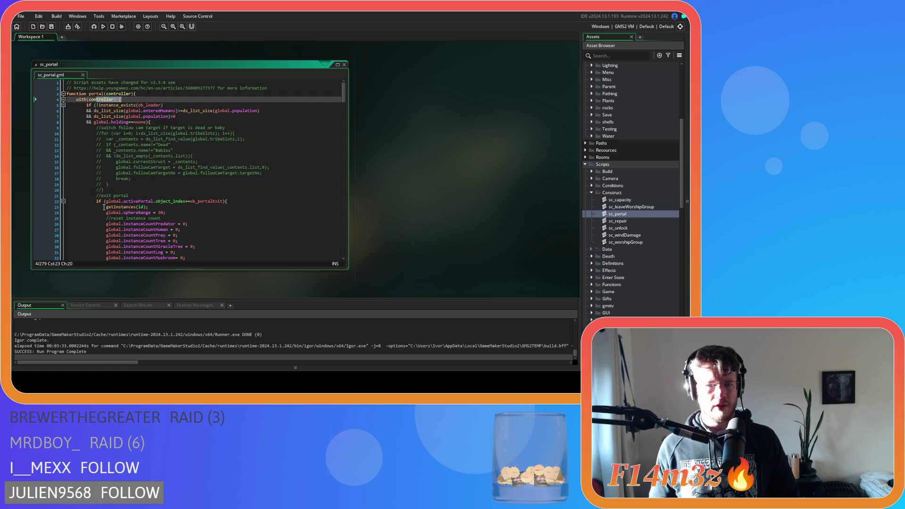
drag(106, 207, 154, 206)
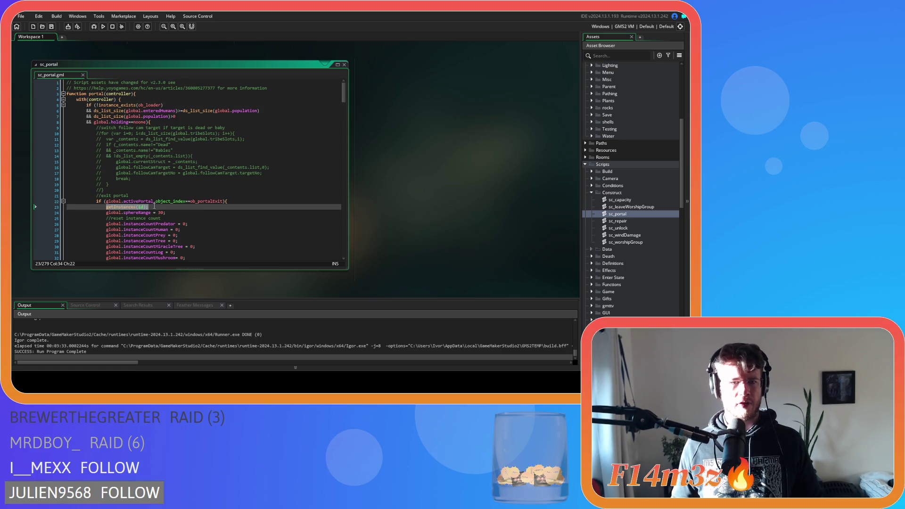
click(160, 205)
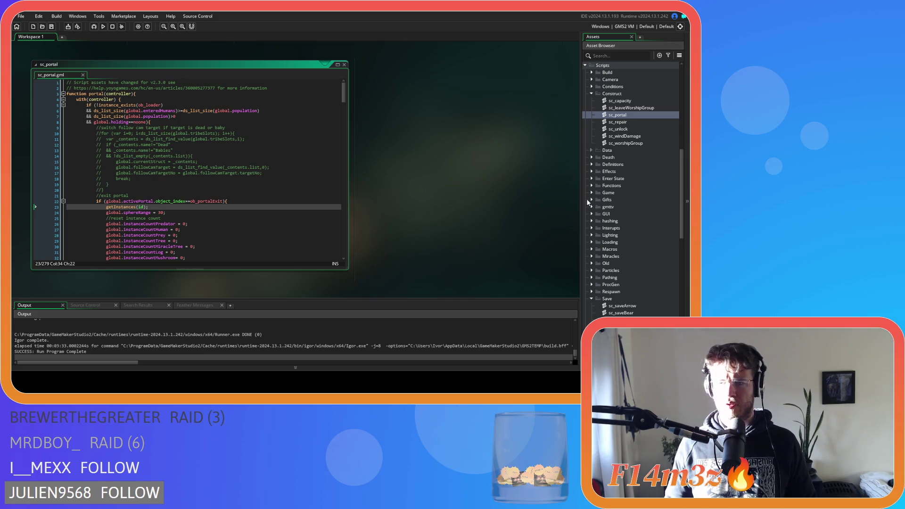
Open sc_getInstances to the saveHuman(id) call on line 126, then switch back to sc_saveHuman
click(591, 192)
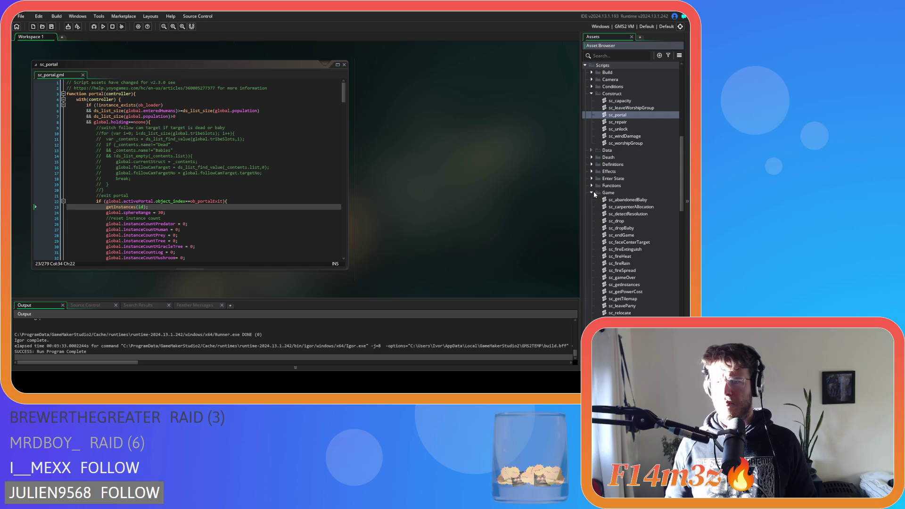
scroll(647, 257, down, 3)
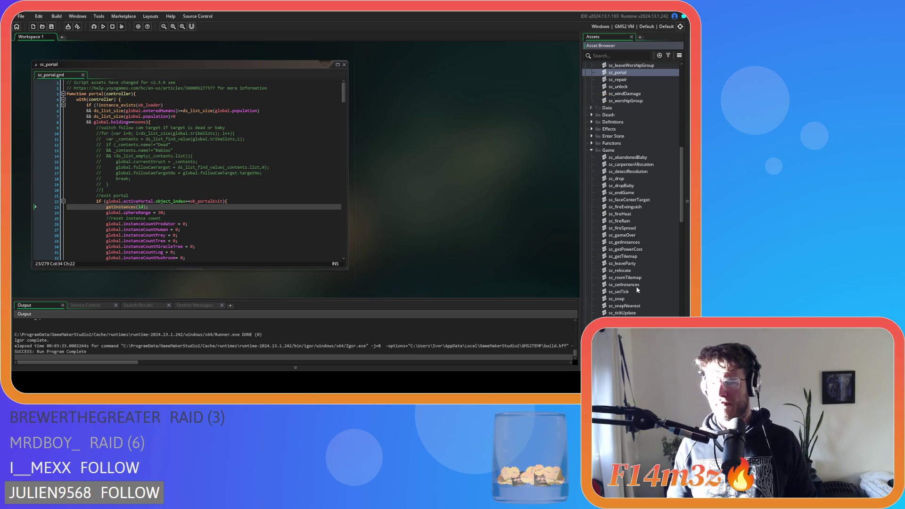
double_click(633, 243)
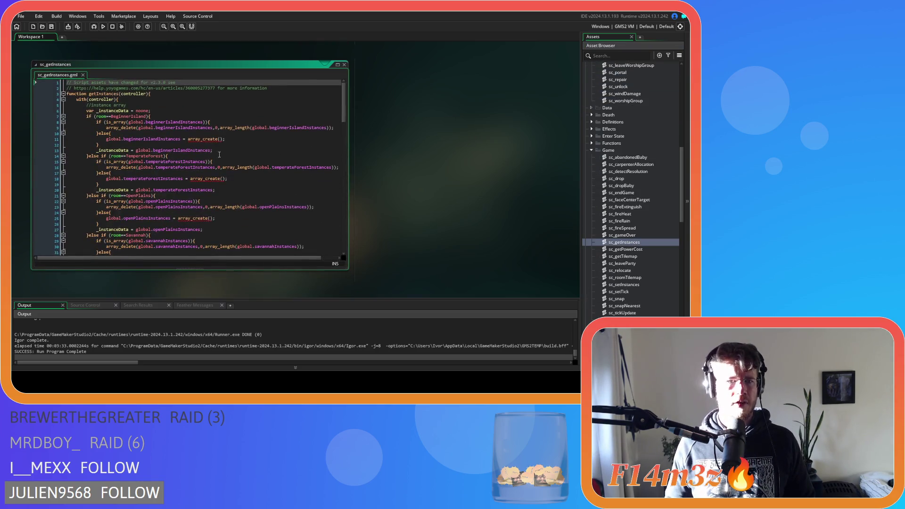
drag(343, 109, 350, 241)
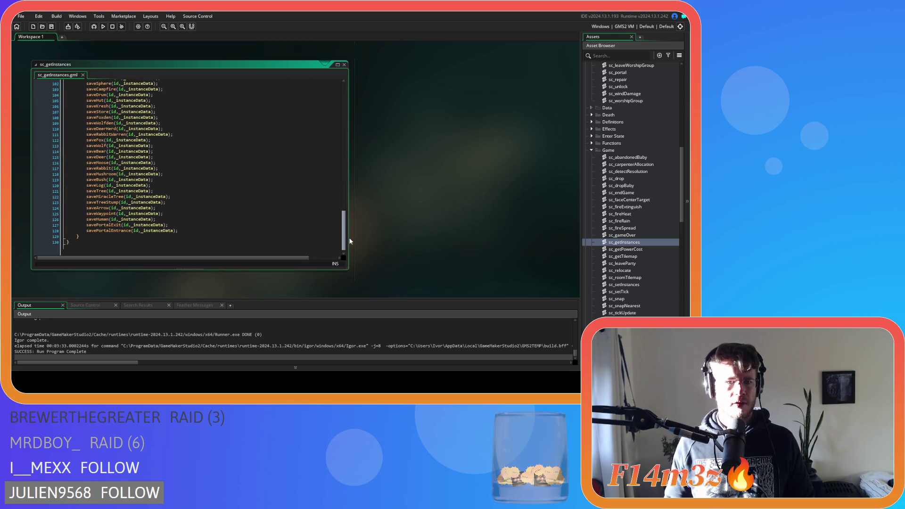
click(97, 220)
double_click(114, 219)
key(ctrl+Tab)
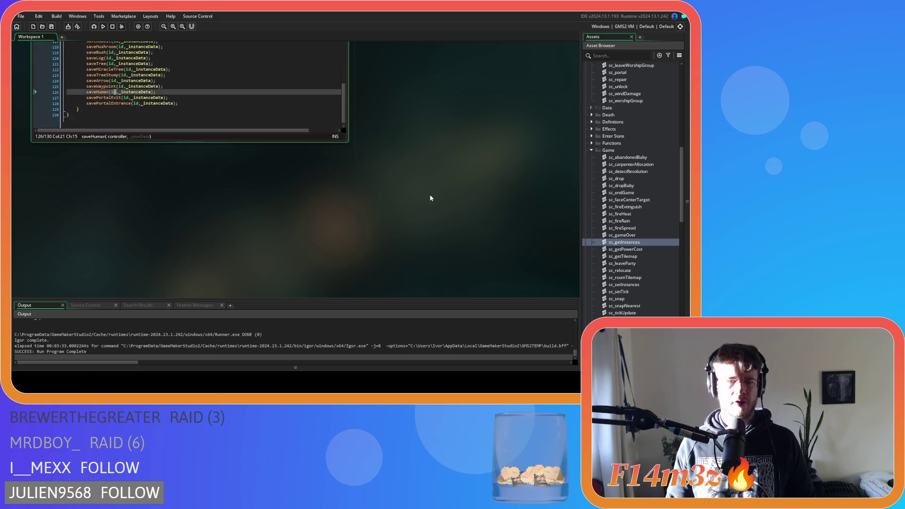
key(ctrl+Tab)
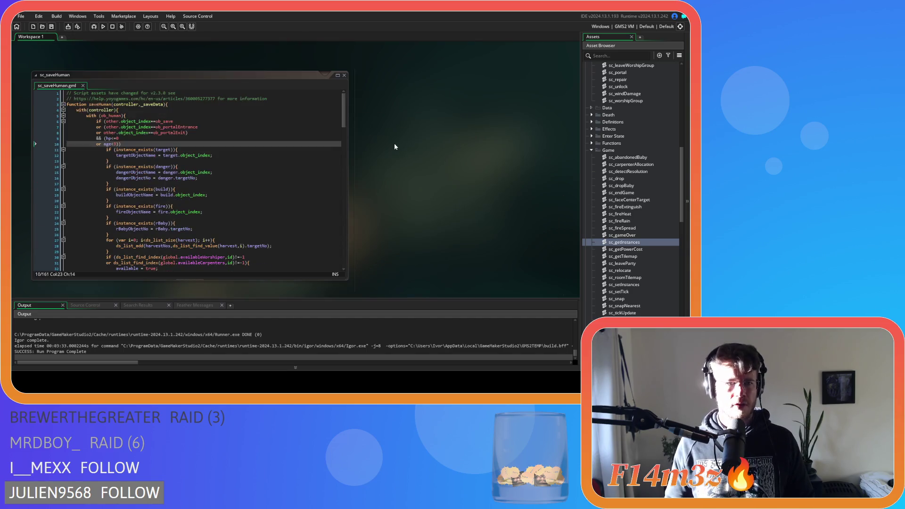
Wrap the saving code in braces: '{' after line 10's condition, '}' after the array_push line
click(277, 137)
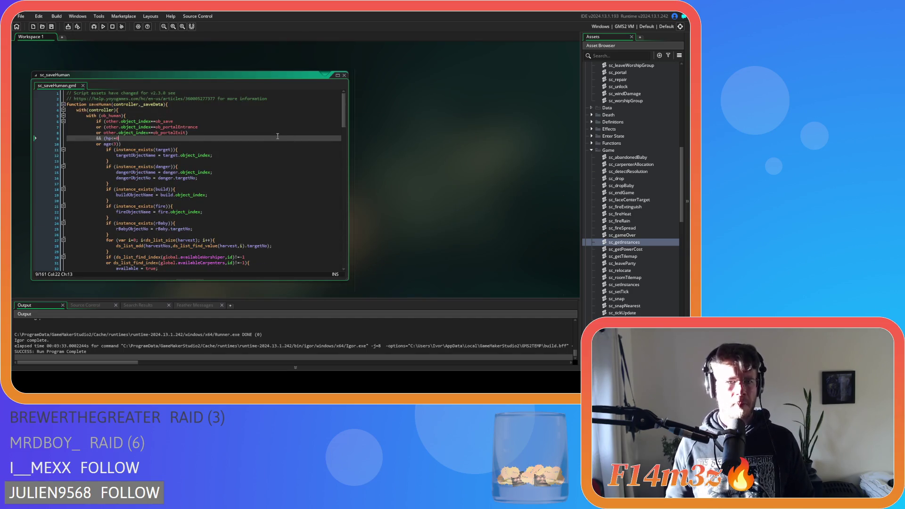
click(174, 117)
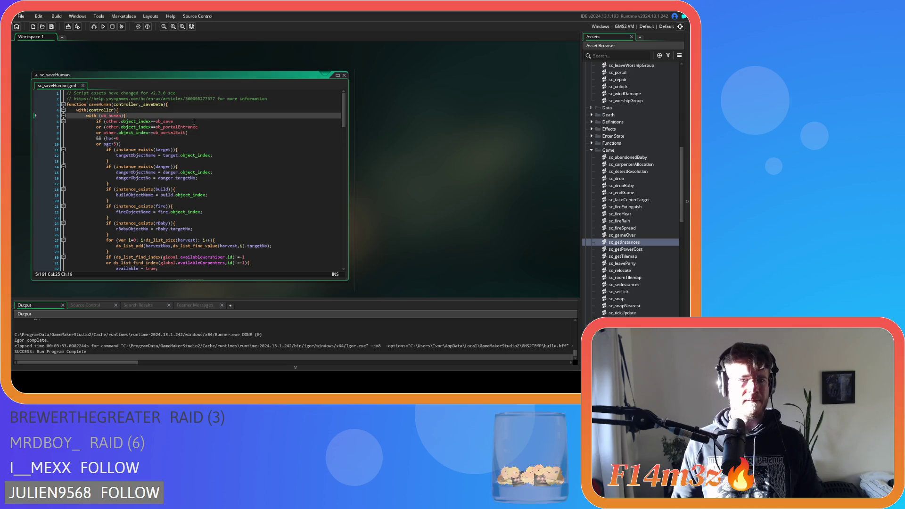
click(104, 127)
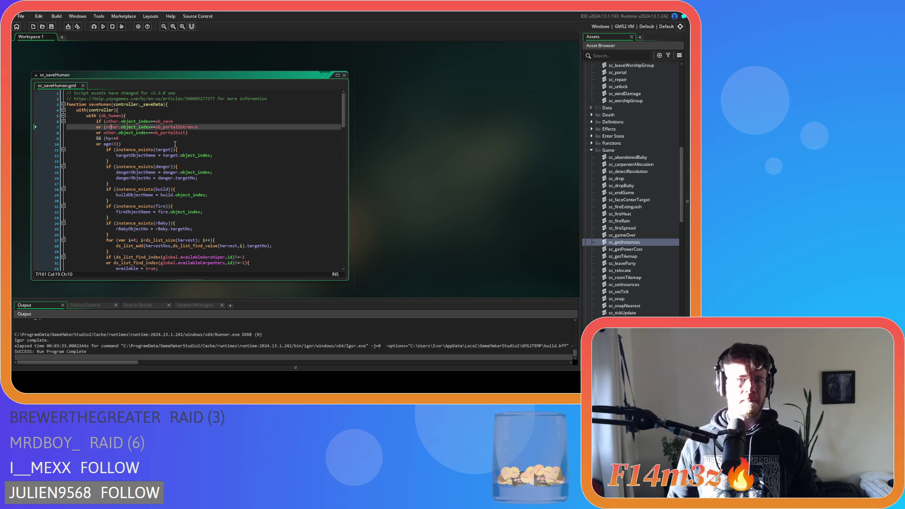
click(132, 143)
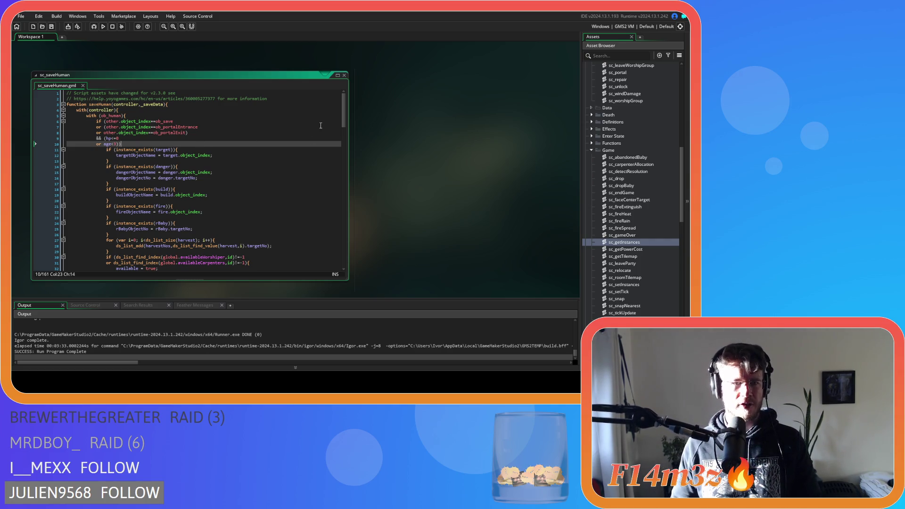
click(159, 114)
drag(344, 111, 341, 262)
click(143, 145)
text({)
click(210, 243)
key(Return)
text(})
Save sc_saveHuman and build and run the game with F5
key(ctrl+s)
click(235, 174)
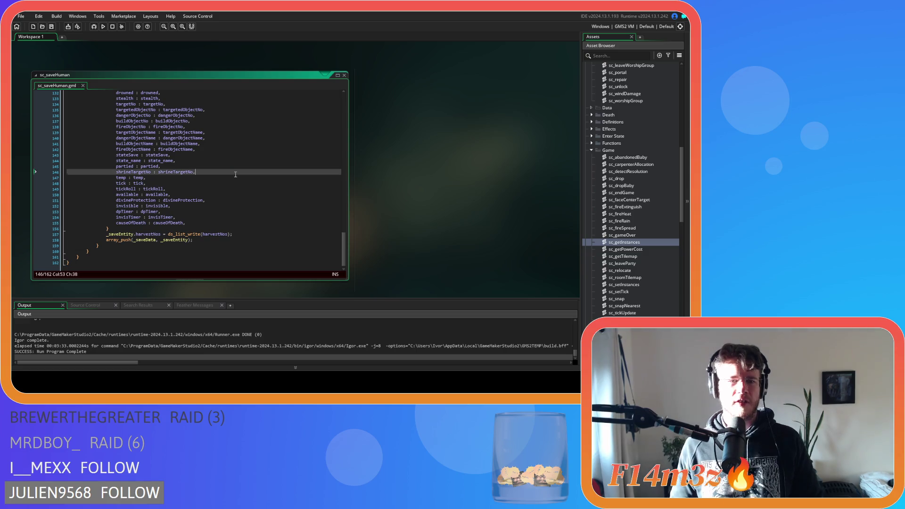
key(F5)
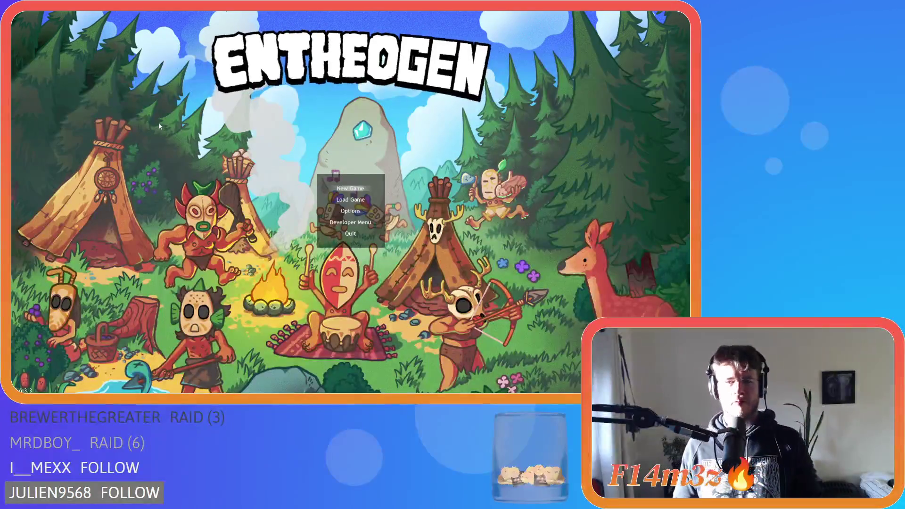
Start a New Game and zoom around the generated Temperate Forest island
key(Return)
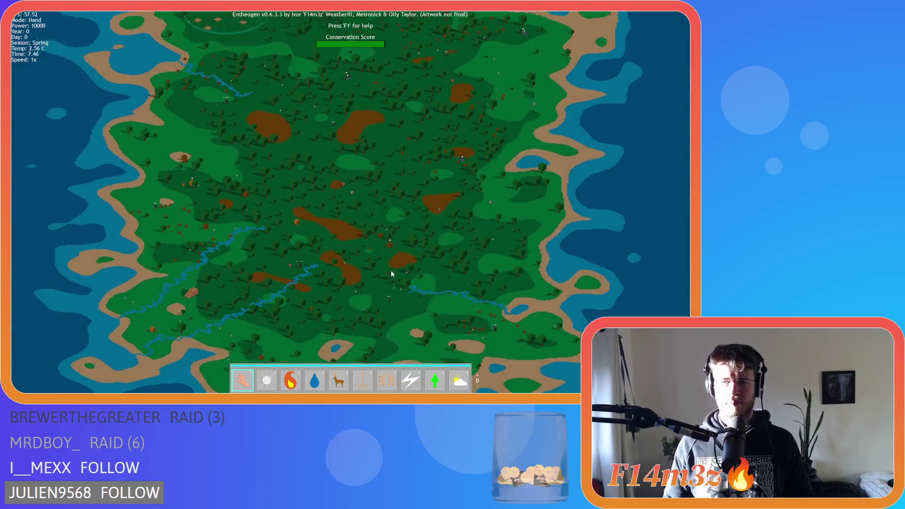
scroll(365, 235, up, 3)
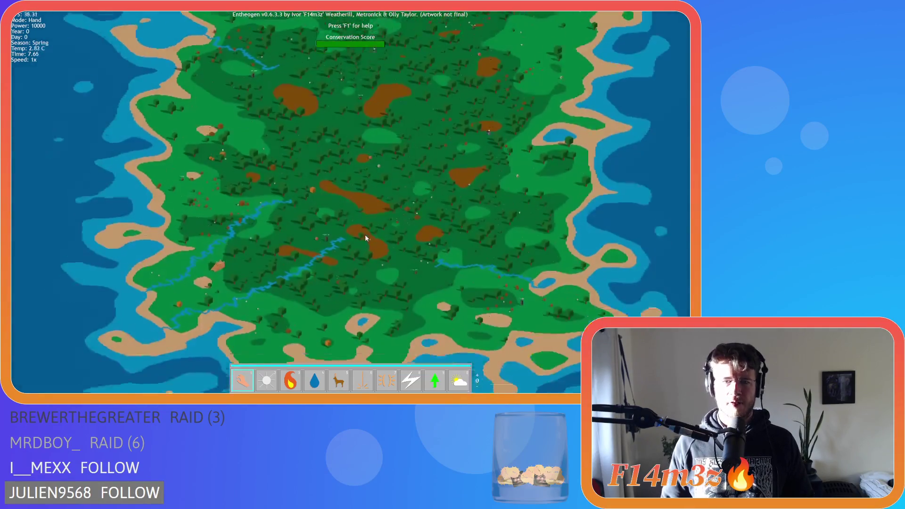
scroll(365, 236, down, 3)
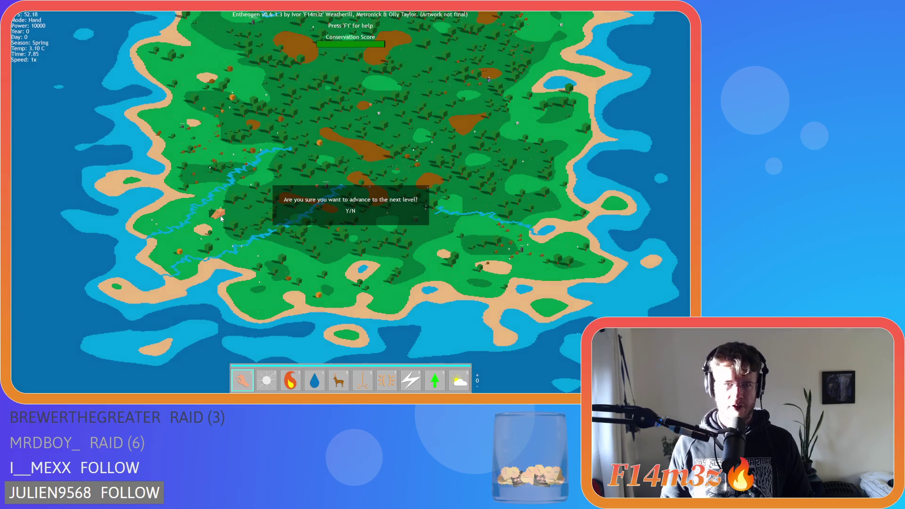
Advance to the next level and browse the tribe's villagers, Kargkelar through Gathorlentar, in the Tribe panel
key(n)
scroll(269, 135, up, 5)
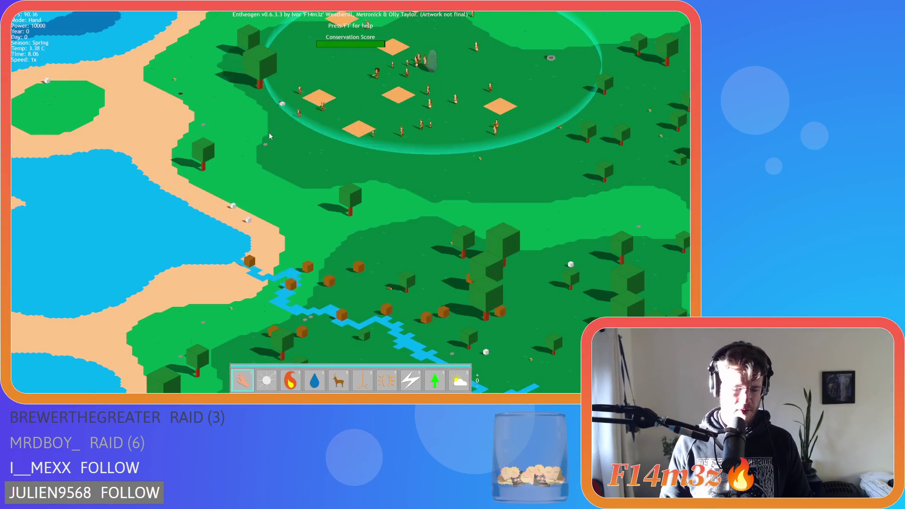
scroll(270, 136, up, 2)
click(269, 132)
scroll(269, 132, up, 2)
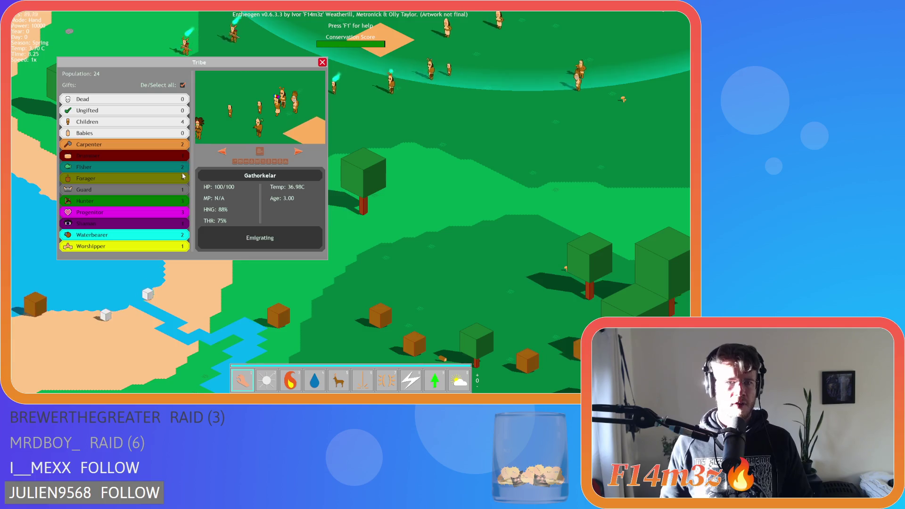
click(182, 86)
click(251, 161)
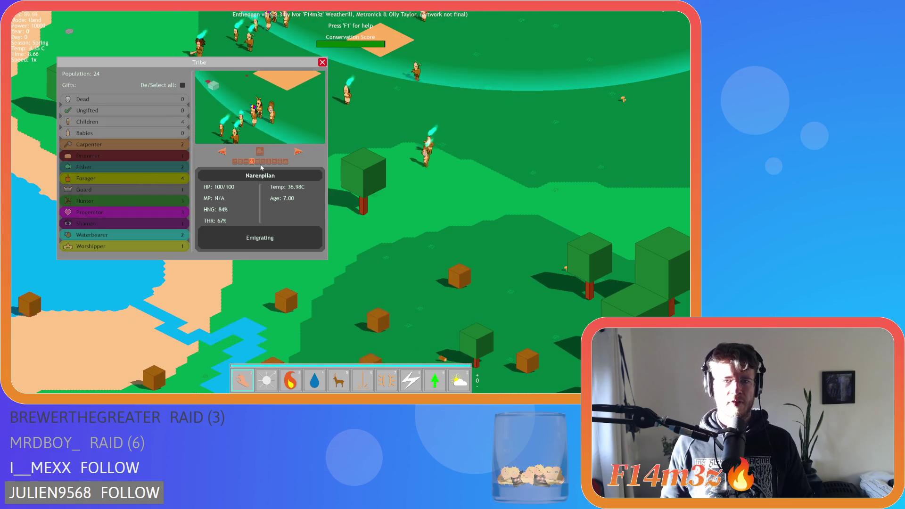
click(299, 151)
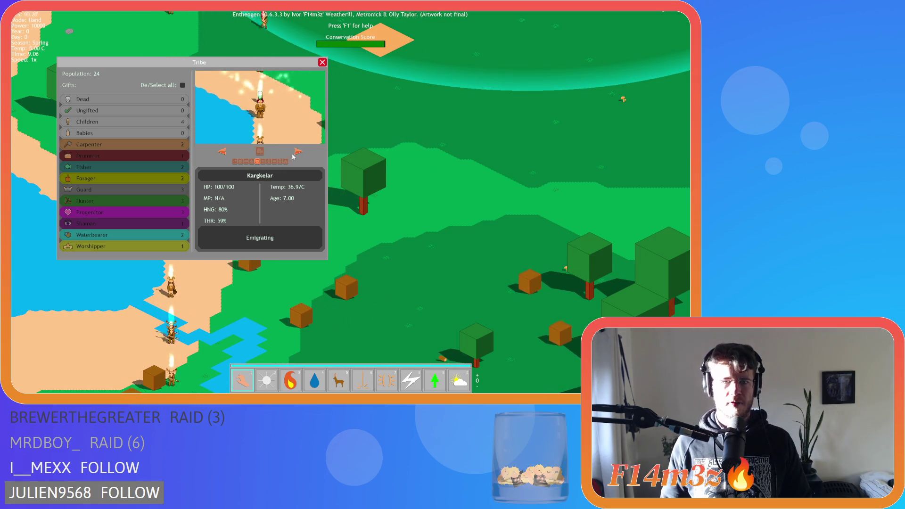
click(268, 162)
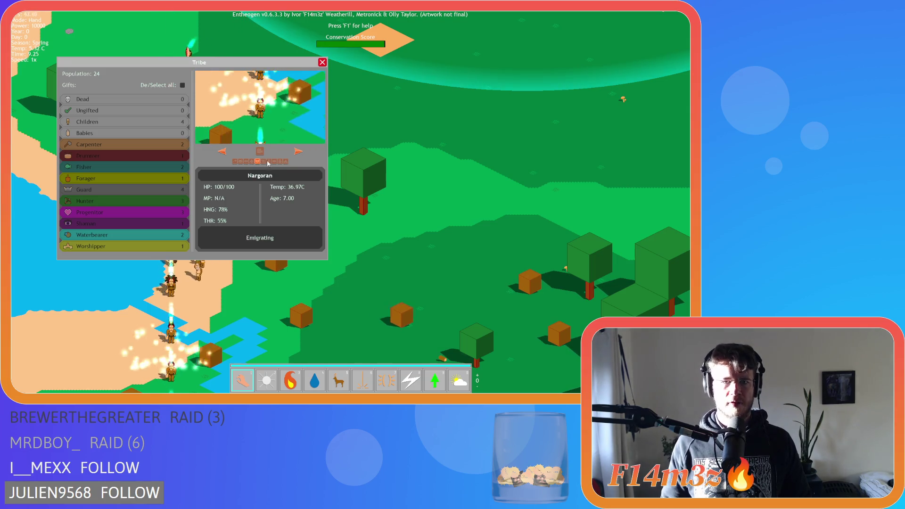
click(257, 163)
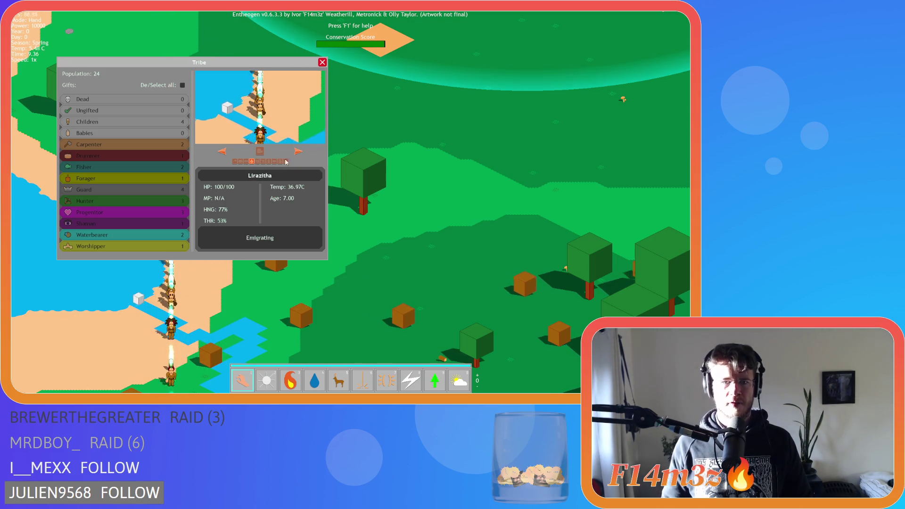
click(245, 161)
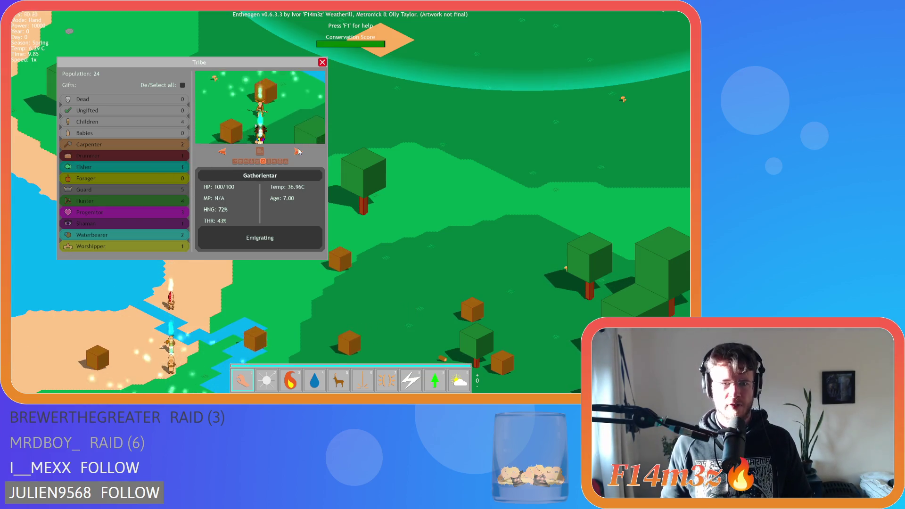
click(323, 64)
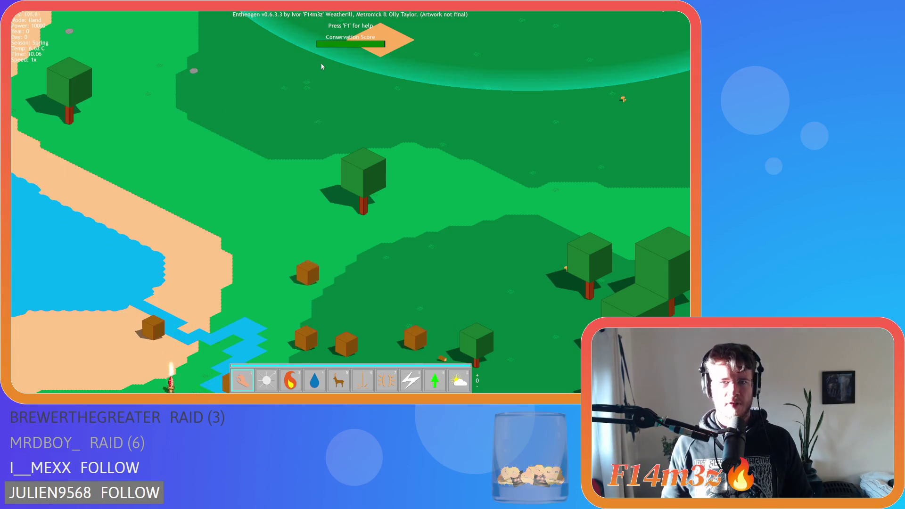
Raise the game speed to 8x, then settle at 2x while the tribe marches
scroll(322, 66, down, 5)
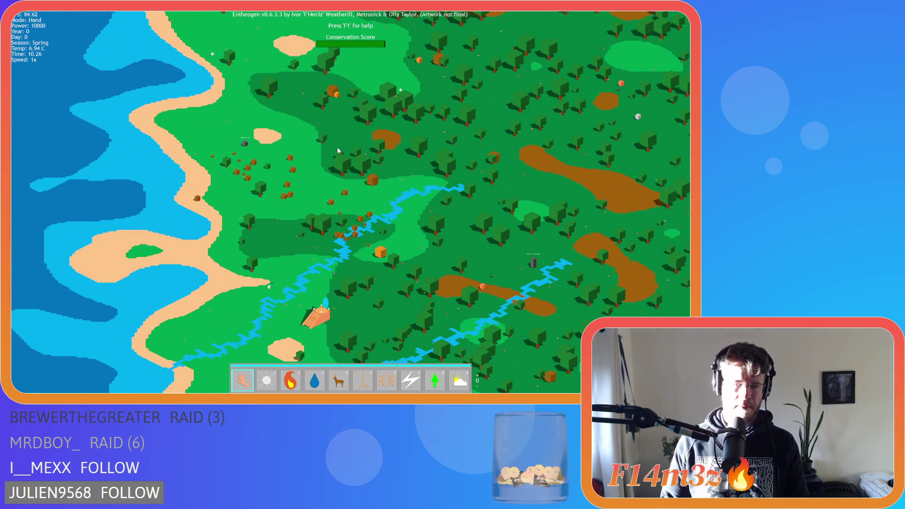
key(plus)
key(plus)
key(plus)
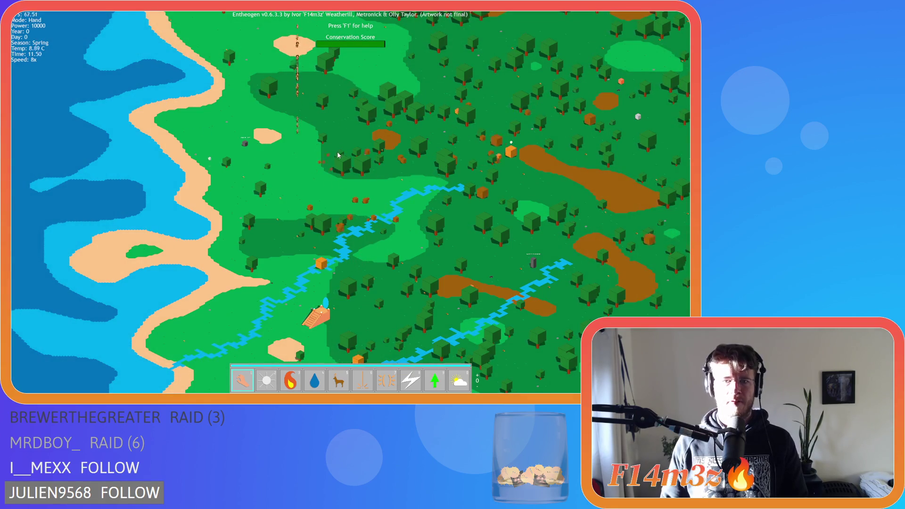
key(minus)
key(minus)
key(minus)
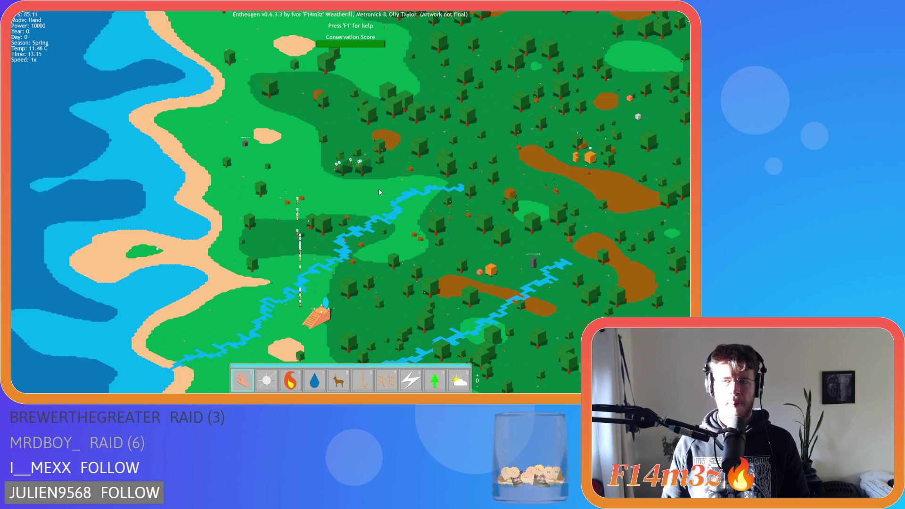
scroll(378, 195, up, 5)
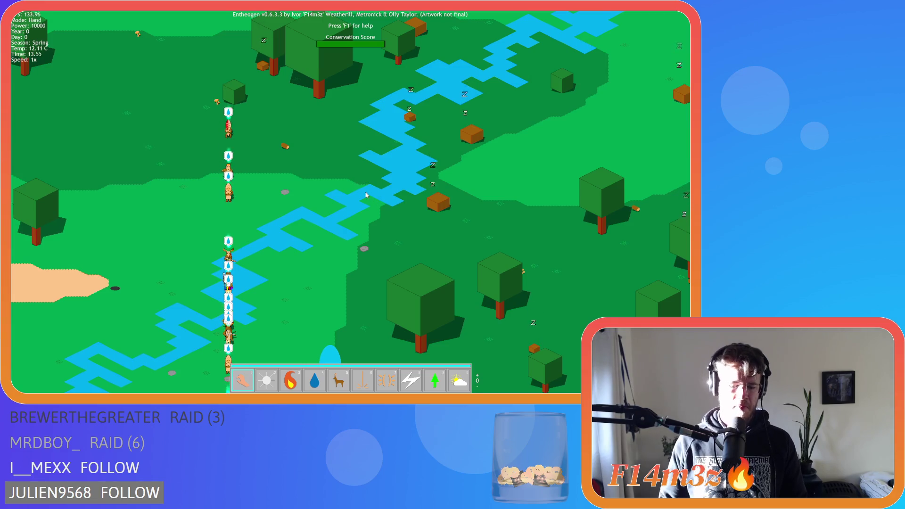
scroll(365, 195, down, 4)
key(plus)
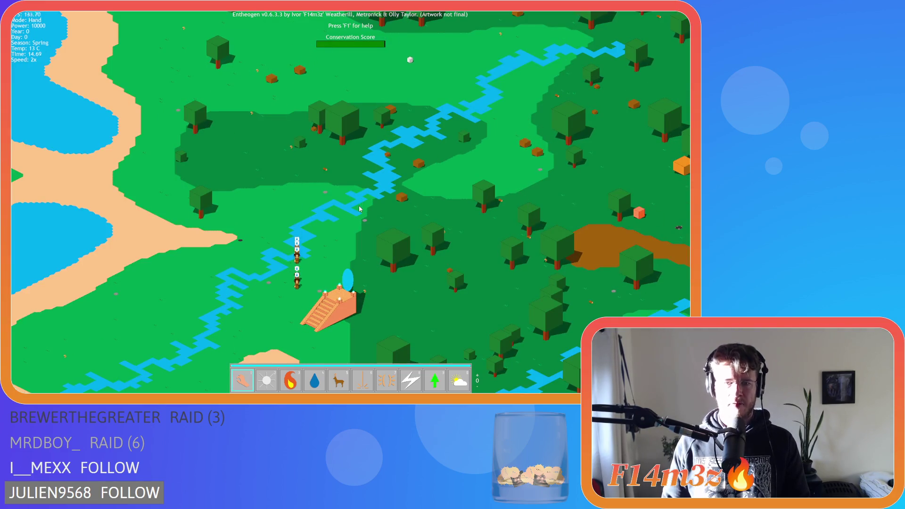